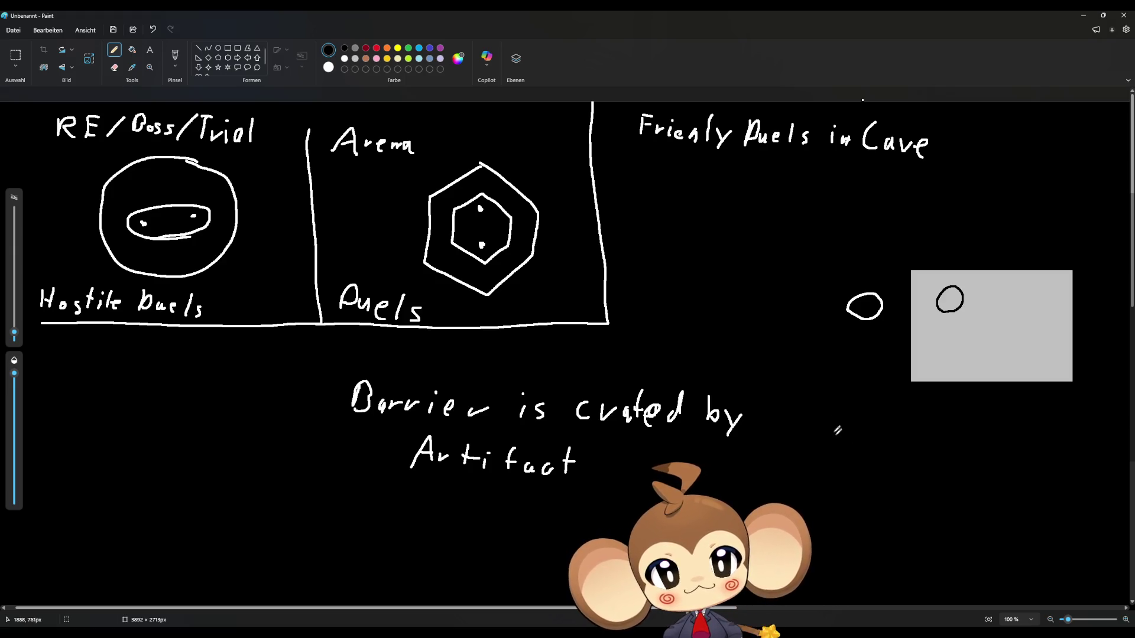
# Handwrite 'What color is player barrier' in white beneath the grey rectangle.
pyautogui.moveTo(831, 407)
pyautogui.mouseDown()
pyautogui.moveTo(863, 405)
pyautogui.moveTo(897, 431)
pyautogui.moveTo(907, 415)
pyautogui.moveTo(920, 435)
pyautogui.moveTo(957, 423)
pyautogui.mouseUp()
pyautogui.moveTo(971, 410)
pyautogui.mouseDown()
pyautogui.moveTo(966, 436)
pyautogui.moveTo(988, 423)
pyautogui.moveTo(1001, 432)
pyautogui.mouseUp()
pyautogui.moveTo(1008, 433); pyautogui.dragTo(1037, 437)
pyautogui.click(1022, 421)
pyautogui.moveTo(832, 461); pyautogui.dragTo(848, 463)
pyautogui.moveTo(870, 441); pyautogui.dragTo(864, 465)
pyautogui.moveTo(878, 457)
pyautogui.mouseDown()
pyautogui.moveTo(873, 467)
pyautogui.moveTo(884, 464)
pyautogui.mouseUp()
pyautogui.moveTo(880, 456); pyautogui.dragTo(890, 477)
pyautogui.moveTo(902, 468); pyautogui.dragTo(915, 470)
pyautogui.moveTo(920, 472)
pyautogui.mouseDown()
pyautogui.moveTo(960, 458)
pyautogui.moveTo(963, 474)
pyautogui.moveTo(998, 461)
pyautogui.moveTo(1077, 471)
pyautogui.mouseUp()
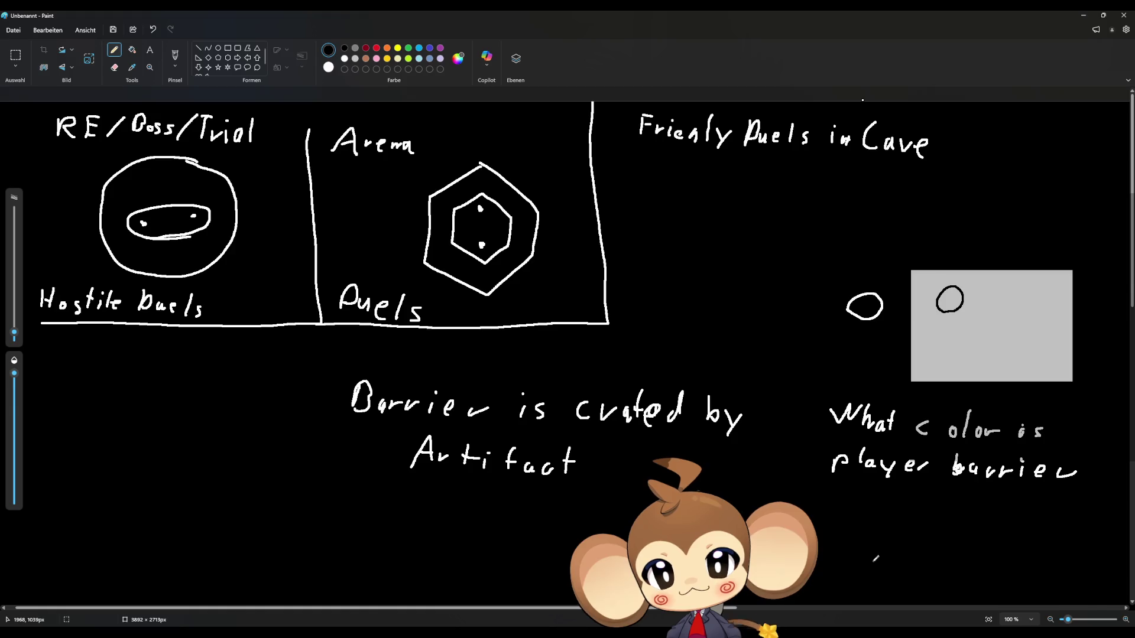
# Write 'is it the side' on a new line under 'player barrier'.
pyautogui.moveTo(835, 530)
pyautogui.mouseDown()
pyautogui.moveTo(829, 542)
pyautogui.moveTo(893, 536)
pyautogui.moveTo(926, 515)
pyautogui.mouseUp()
pyautogui.click(831, 518)
pyautogui.click(901, 509)
pyautogui.moveTo(964, 504); pyautogui.dragTo(958, 529)
pyautogui.moveTo(955, 519)
pyautogui.mouseDown()
pyautogui.moveTo(979, 513)
pyautogui.moveTo(986, 528)
pyautogui.moveTo(1039, 509)
pyautogui.moveTo(1036, 526)
pyautogui.moveTo(1086, 529)
pyautogui.mouseUp()
pyautogui.click(1058, 506)
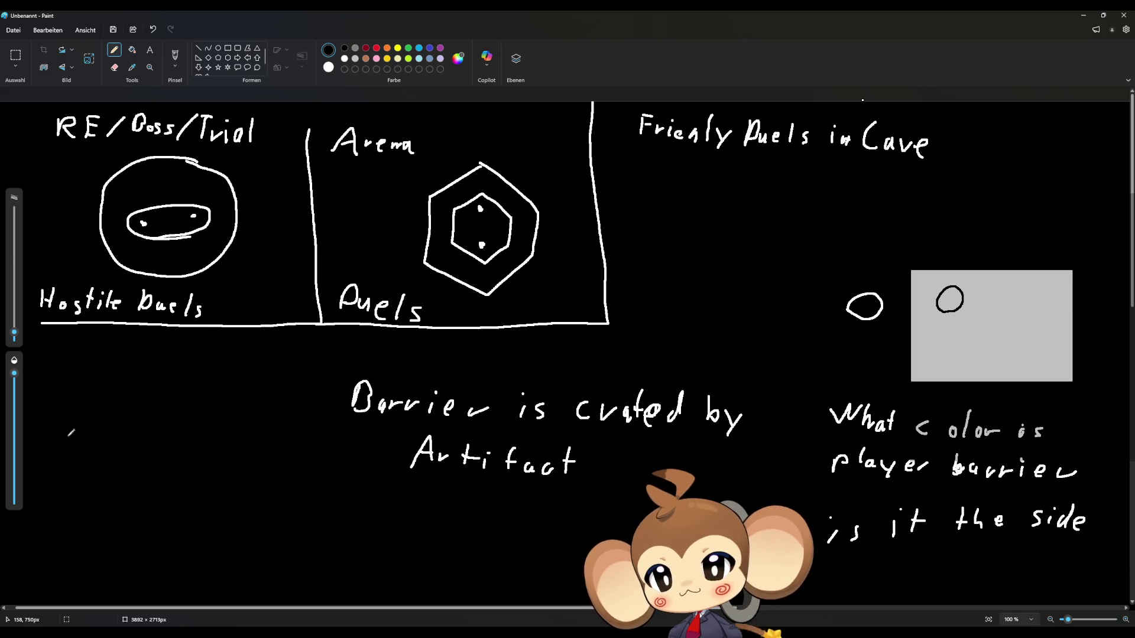
# Sketch a crystal edge, a small platform, a floor line and a second stick figure.
pyautogui.moveTo(68, 522)
pyautogui.mouseDown()
pyautogui.moveTo(67, 433)
pyautogui.moveTo(88, 403)
pyautogui.moveTo(95, 507)
pyautogui.moveTo(82, 535)
pyautogui.moveTo(67, 526)
pyautogui.moveTo(76, 459)
pyautogui.moveTo(95, 464)
pyautogui.moveTo(76, 460)
pyautogui.moveTo(92, 448)
pyautogui.moveTo(74, 429)
pyautogui.moveTo(84, 405)
pyautogui.mouseUp()
pyautogui.moveTo(128, 461)
pyautogui.mouseDown()
pyautogui.moveTo(166, 458)
pyautogui.moveTo(148, 441)
pyautogui.moveTo(154, 457)
pyautogui.moveTo(143, 429)
pyautogui.moveTo(137, 438)
pyautogui.moveTo(155, 439)
pyautogui.moveTo(145, 423)
pyautogui.mouseUp()
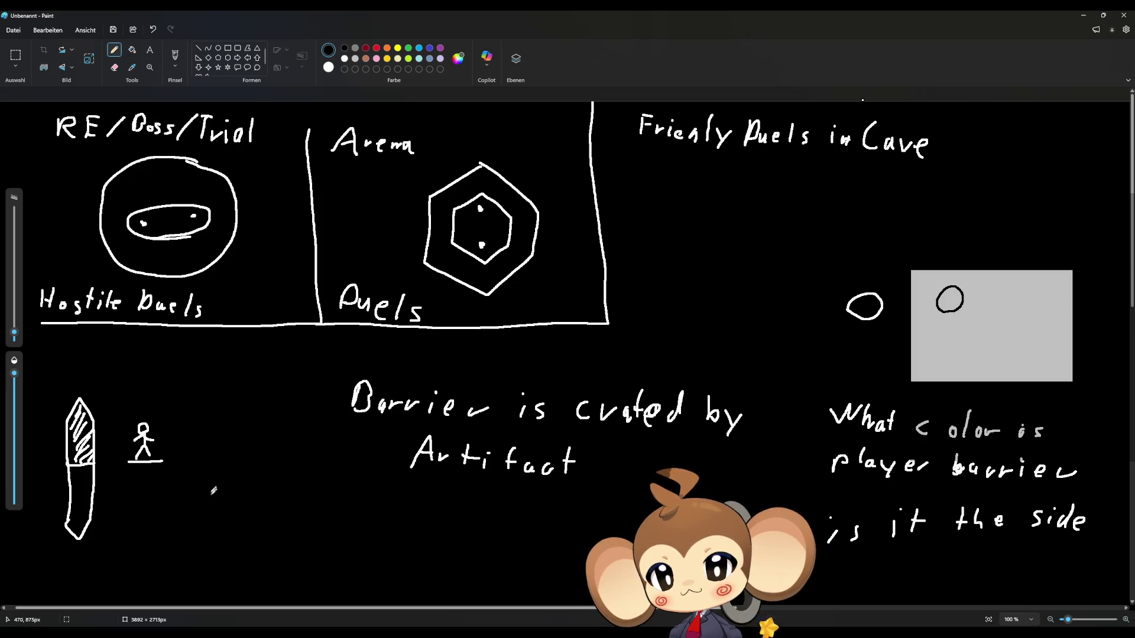
pyautogui.moveTo(162, 494); pyautogui.dragTo(227, 492)
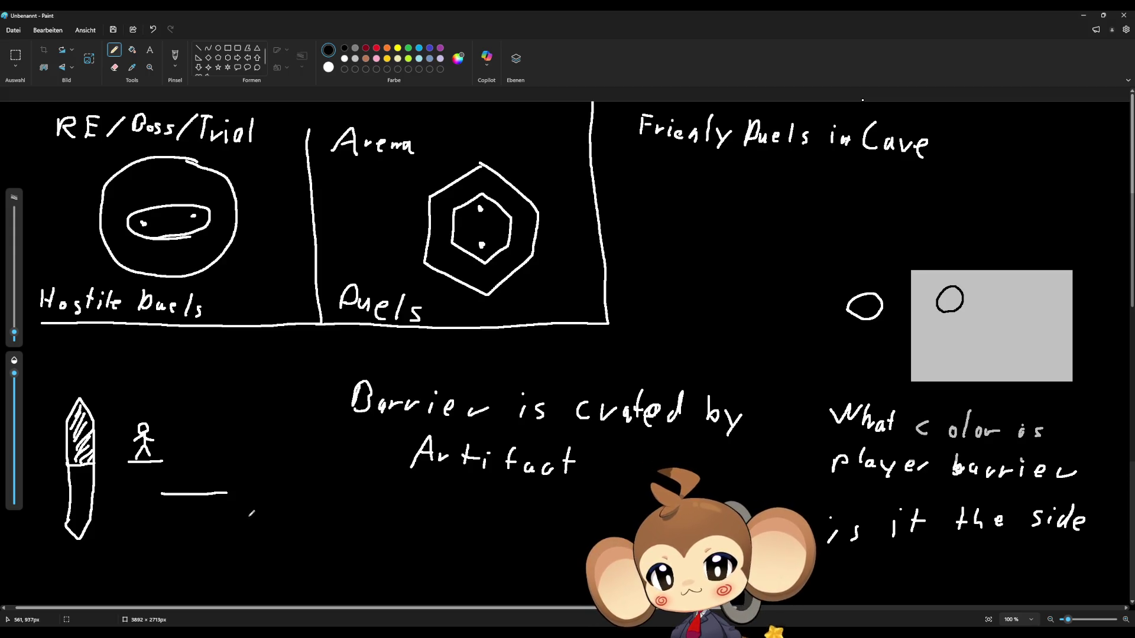
pyautogui.moveTo(247, 523)
pyautogui.mouseDown()
pyautogui.moveTo(283, 523)
pyautogui.moveTo(270, 493)
pyautogui.moveTo(260, 502)
pyautogui.moveTo(277, 506)
pyautogui.moveTo(262, 487)
pyautogui.mouseUp()
pyautogui.moveTo(228, 493); pyautogui.dragTo(232, 488)
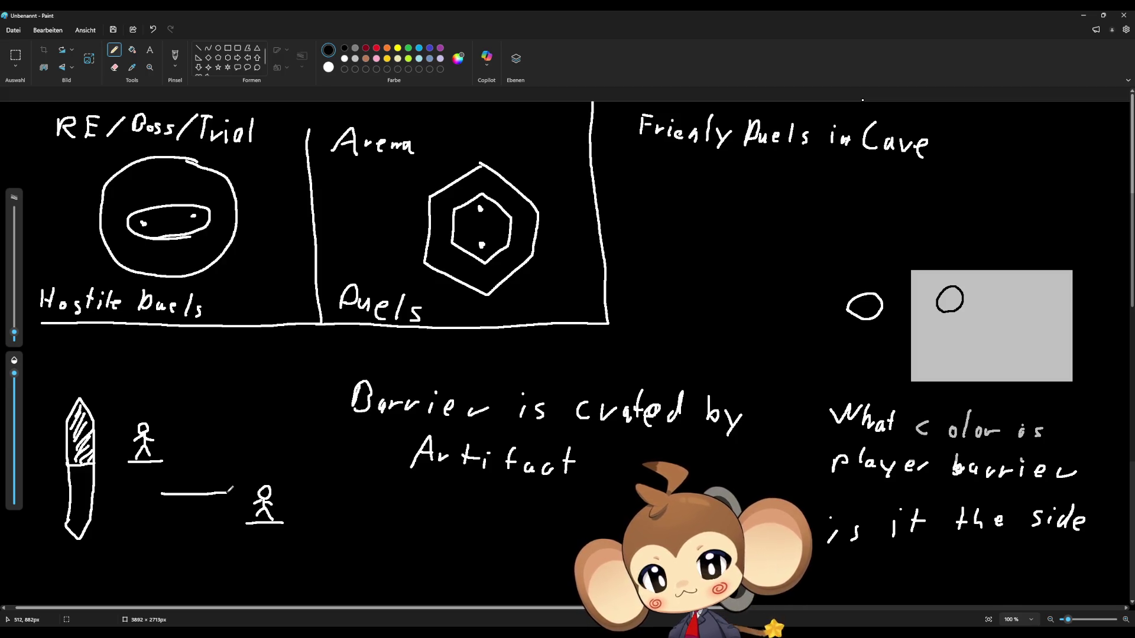
# Close the raised platform into a box and draw an arrow back toward the crystal.
pyautogui.moveTo(165, 494); pyautogui.dragTo(164, 464)
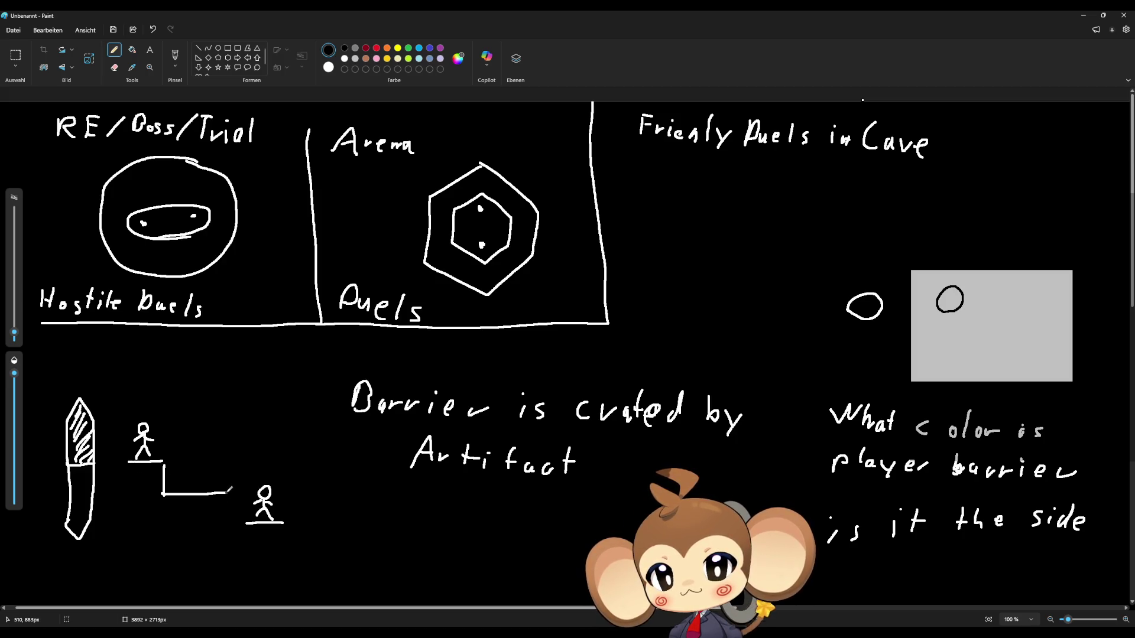
pyautogui.moveTo(227, 494)
pyautogui.mouseDown()
pyautogui.moveTo(132, 501)
pyautogui.moveTo(127, 460)
pyautogui.mouseUp()
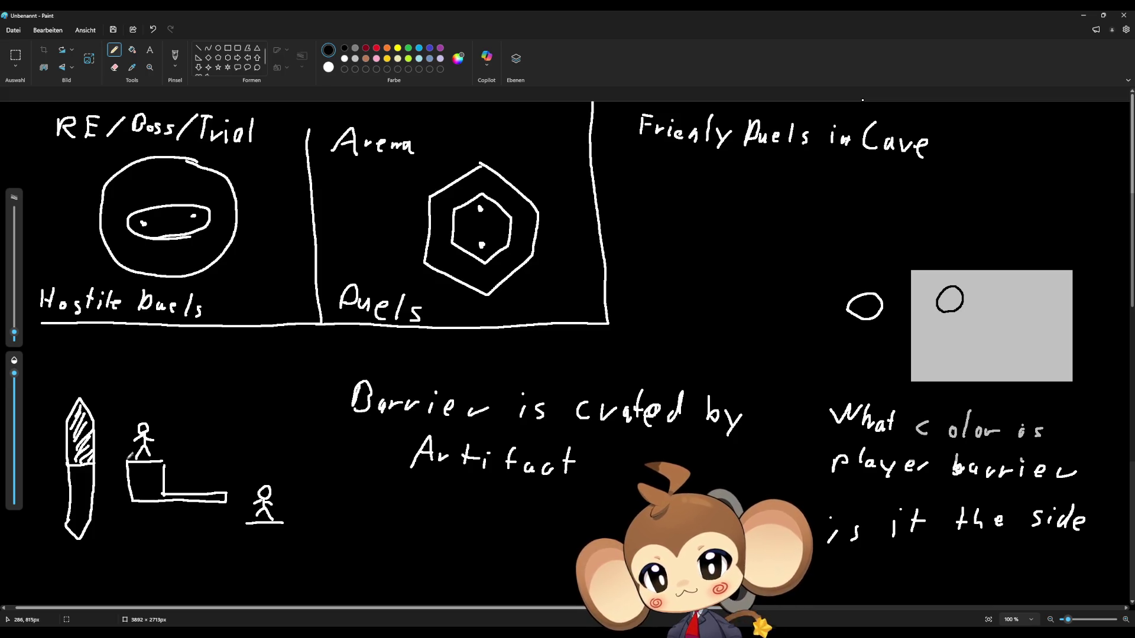
pyautogui.moveTo(248, 504); pyautogui.dragTo(135, 519)
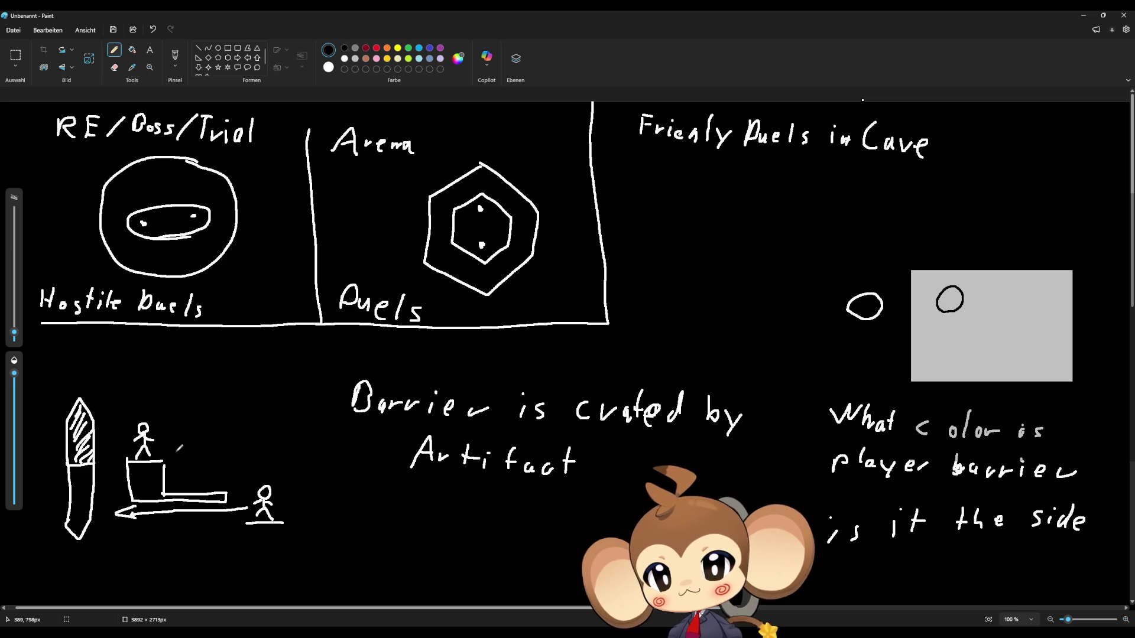
pyautogui.moveTo(194, 472)
pyautogui.mouseDown()
pyautogui.moveTo(194, 400)
pyautogui.moveTo(211, 383)
pyautogui.moveTo(244, 385)
pyautogui.moveTo(245, 478)
pyautogui.moveTo(195, 475)
pyautogui.mouseUp()
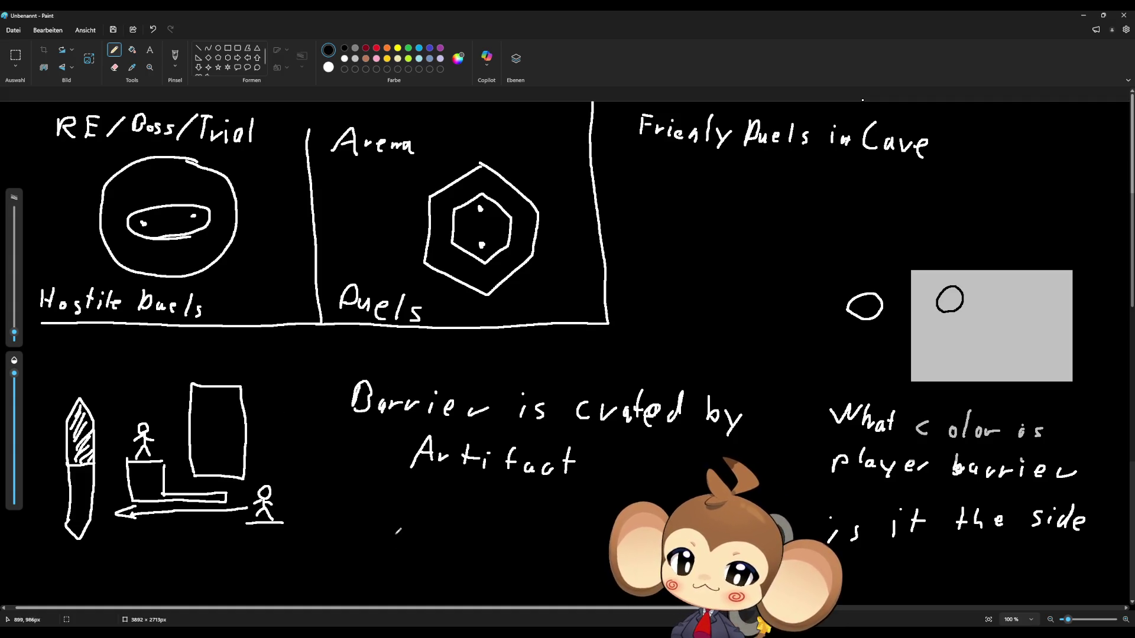
# Draw a looping arrow below the platform sketch and hatch the small hexagon's interior.
pyautogui.moveTo(345, 550)
pyautogui.mouseDown()
pyautogui.moveTo(358, 529)
pyautogui.moveTo(386, 539)
pyautogui.moveTo(385, 571)
pyautogui.moveTo(362, 590)
pyautogui.moveTo(345, 567)
pyautogui.moveTo(353, 496)
pyautogui.moveTo(302, 532)
pyautogui.moveTo(316, 595)
pyautogui.moveTo(338, 586)
pyautogui.mouseUp()
pyautogui.moveTo(351, 502)
pyautogui.mouseDown()
pyautogui.moveTo(356, 518)
pyautogui.moveTo(362, 504)
pyautogui.mouseUp()
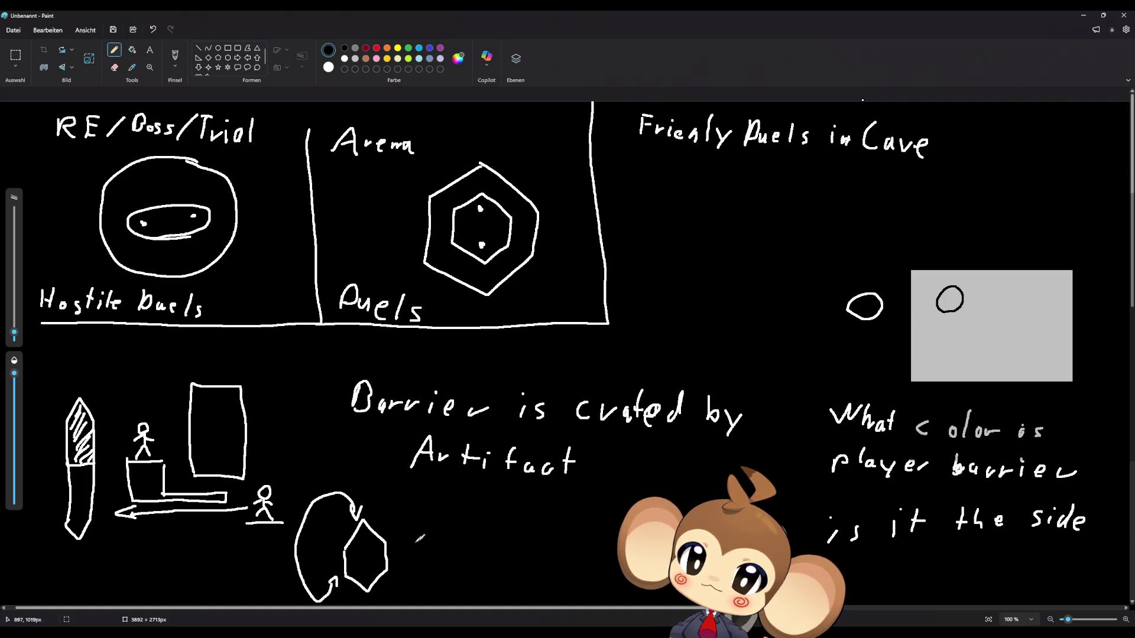
pyautogui.moveTo(369, 552)
pyautogui.mouseDown()
pyautogui.moveTo(355, 543)
pyautogui.moveTo(372, 532)
pyautogui.moveTo(361, 559)
pyautogui.moveTo(378, 577)
pyautogui.mouseUp()
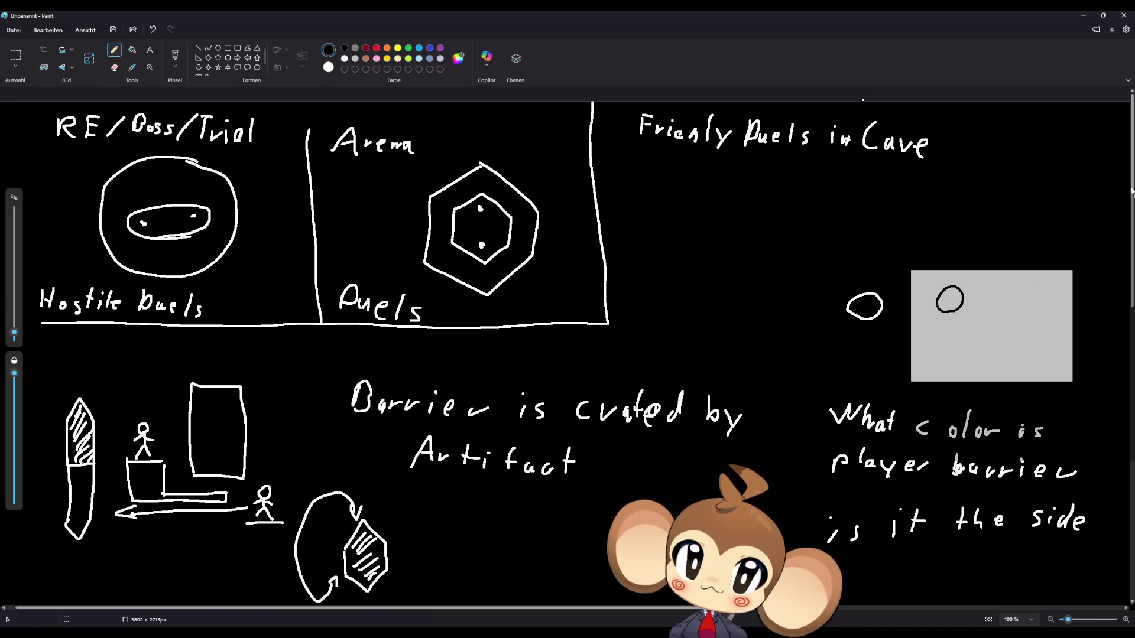
# Back in the Unreal graph, write the comment 'Crystal is in balance. white part wants to go down...'.
pyautogui.click(1081, 14)
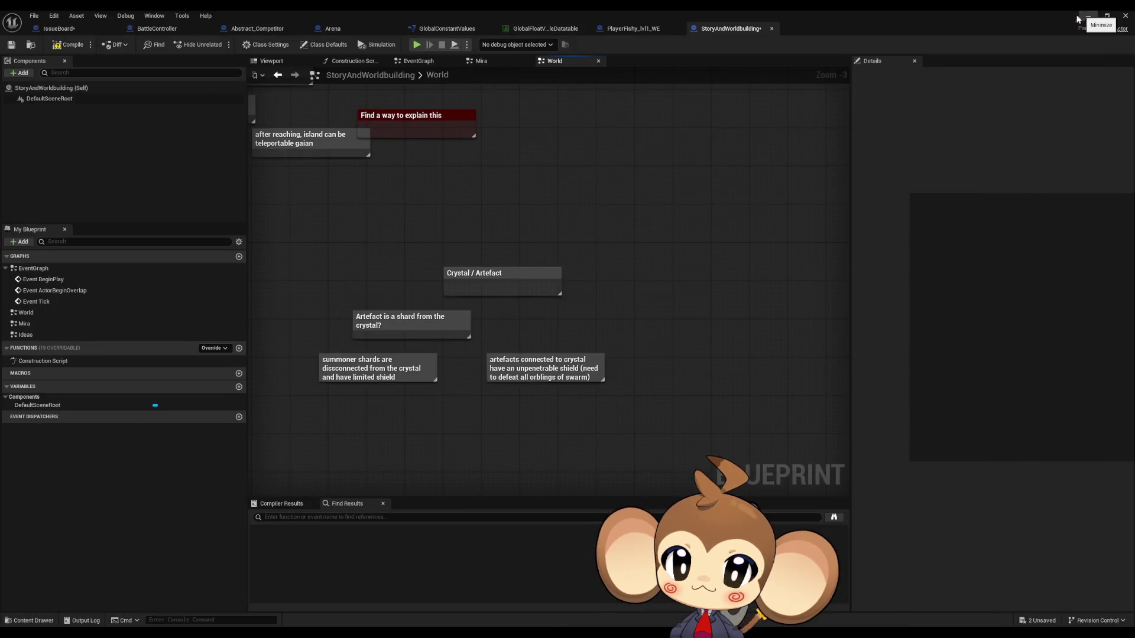
pyautogui.scroll(-3, 504, 406)
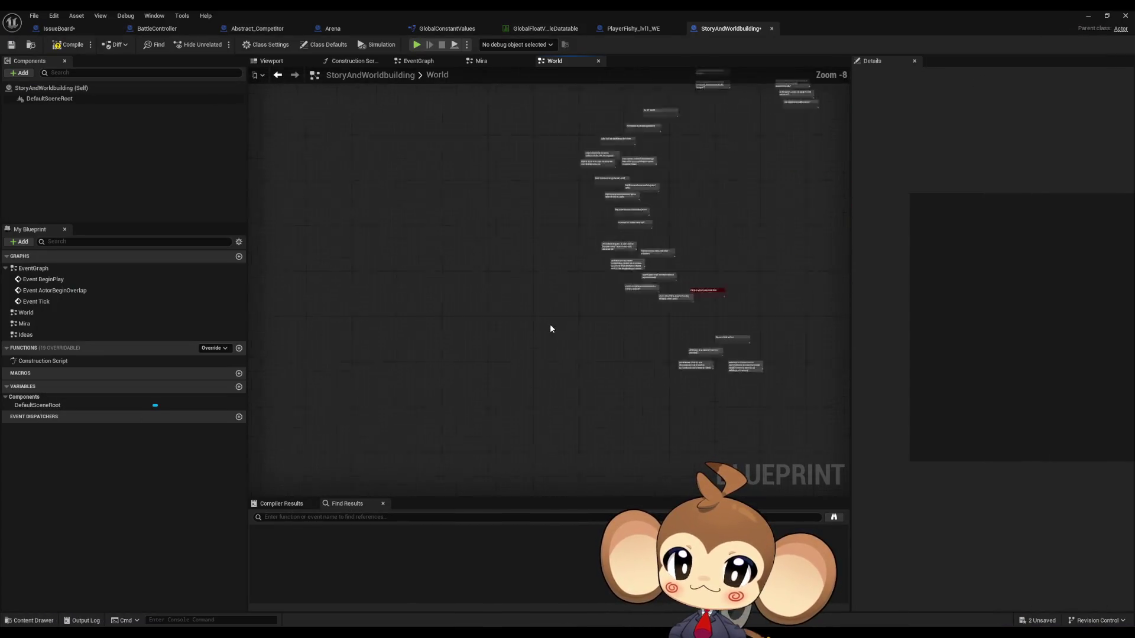
pyautogui.scroll(8, 672, 343)
pyautogui.write('c')
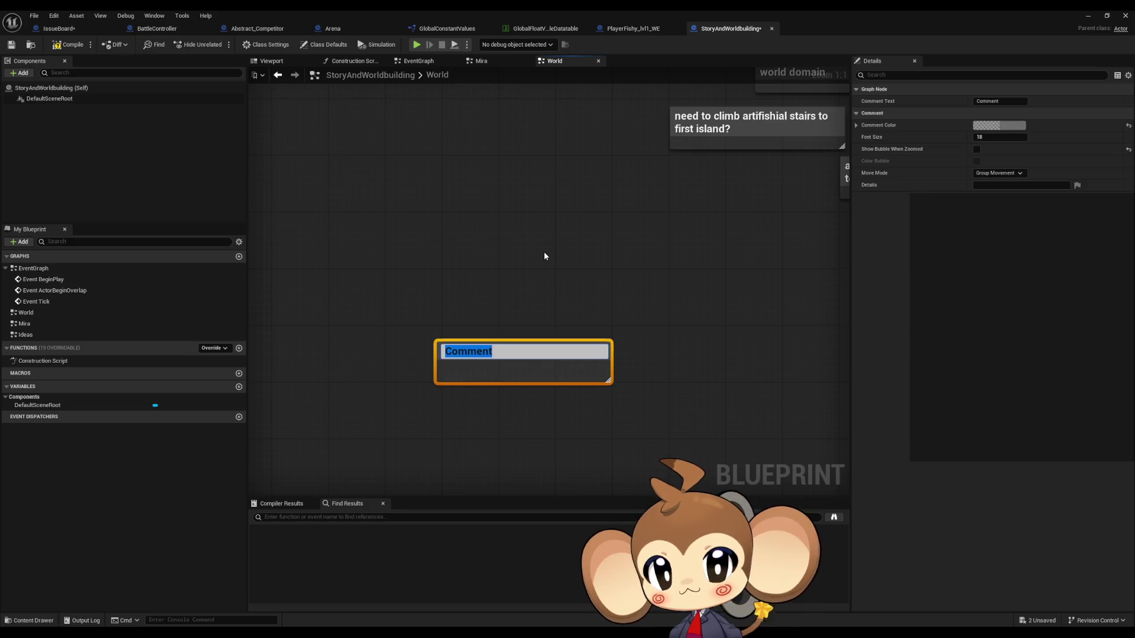
pyautogui.write('Crystal is in ba')
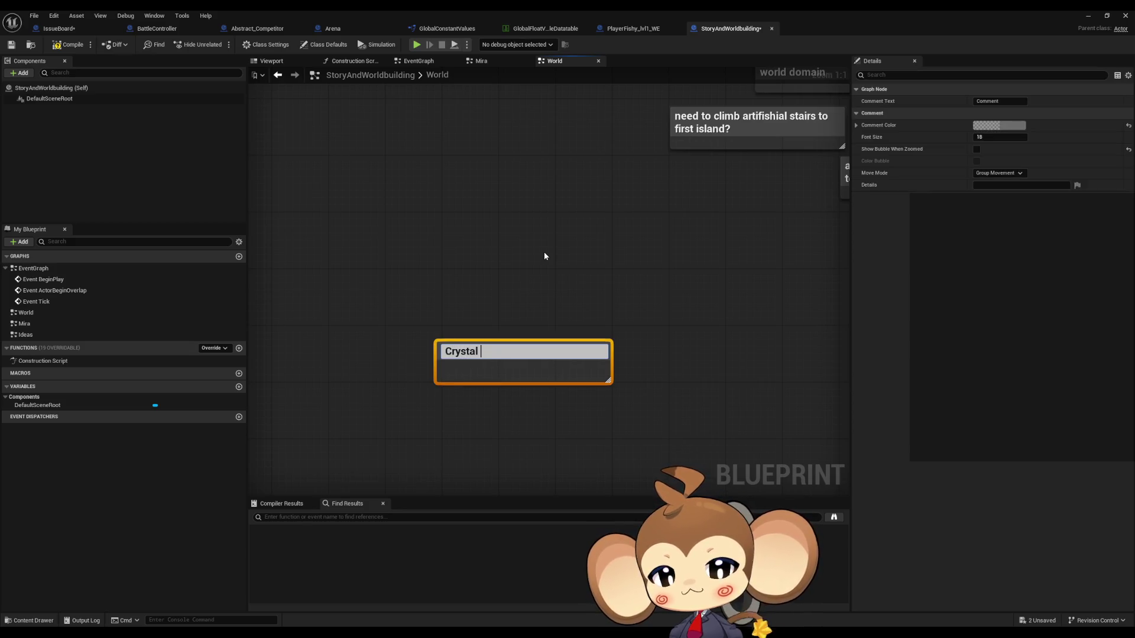
pyautogui.write('lance.')
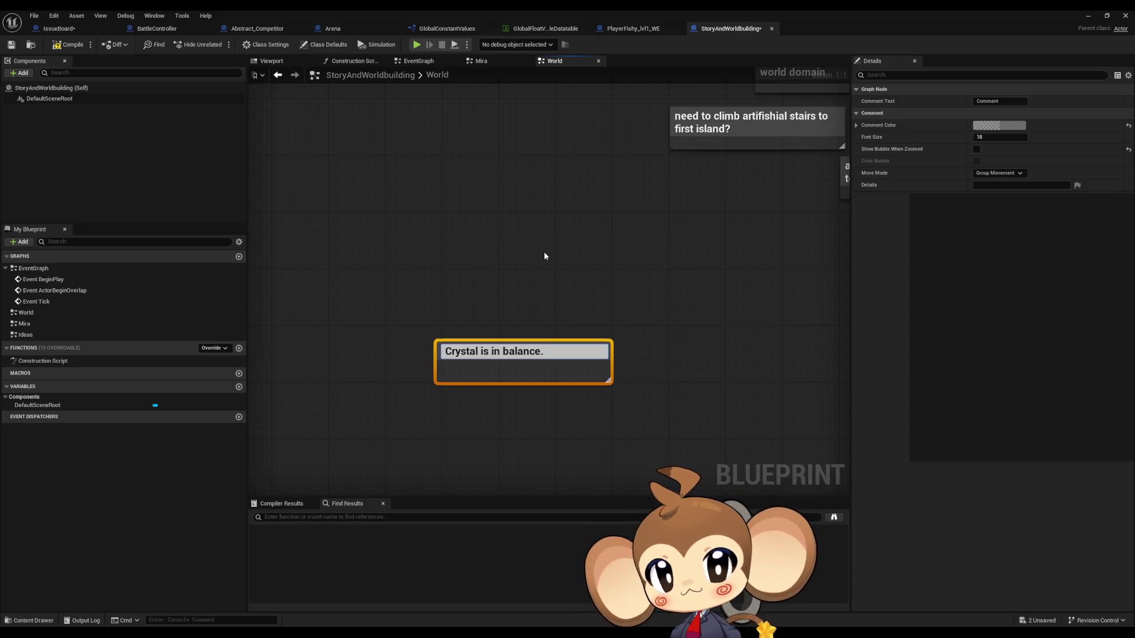
pyautogui.write(' white part want')
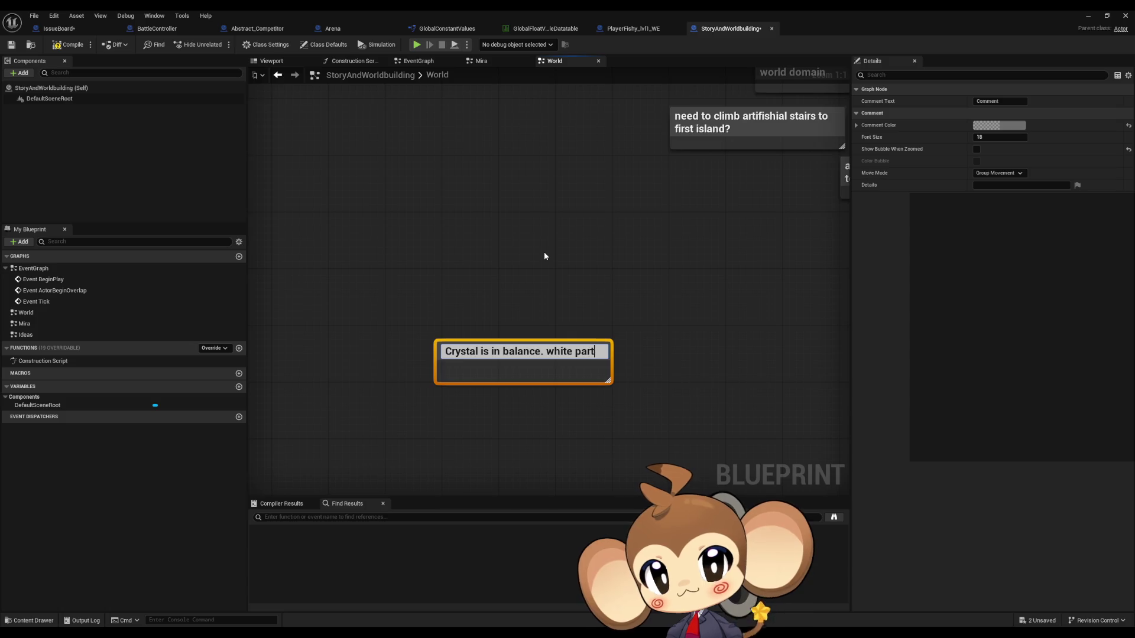
pyautogui.write('s to ')
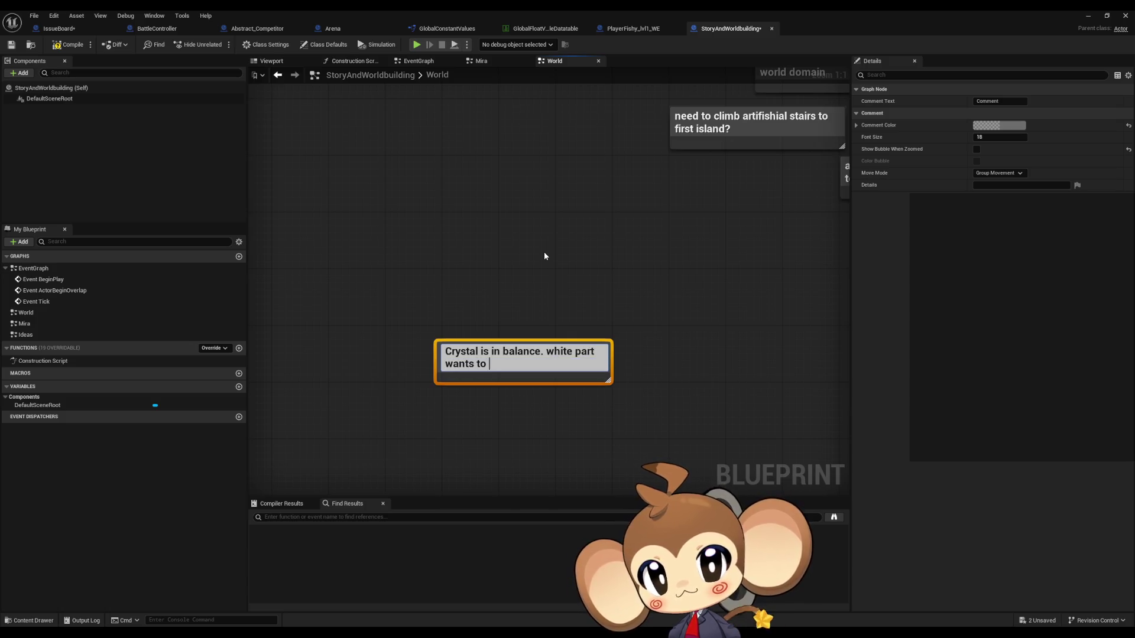
pyautogui.write('go down bla')
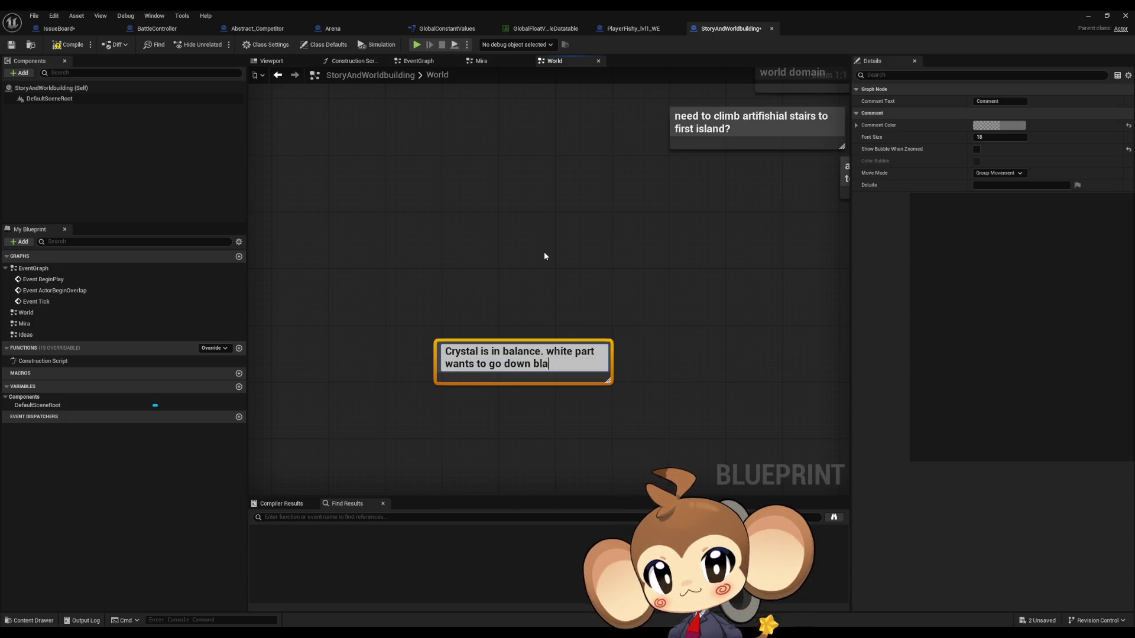
pyautogui.write('ck part ')
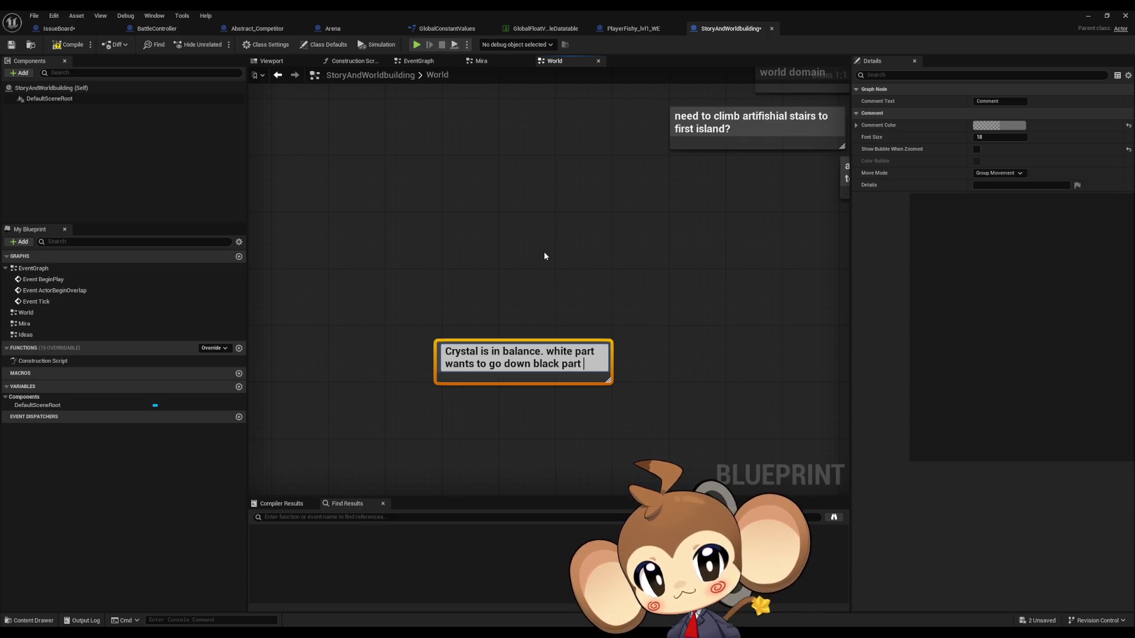
pyautogui.write('wants to go')
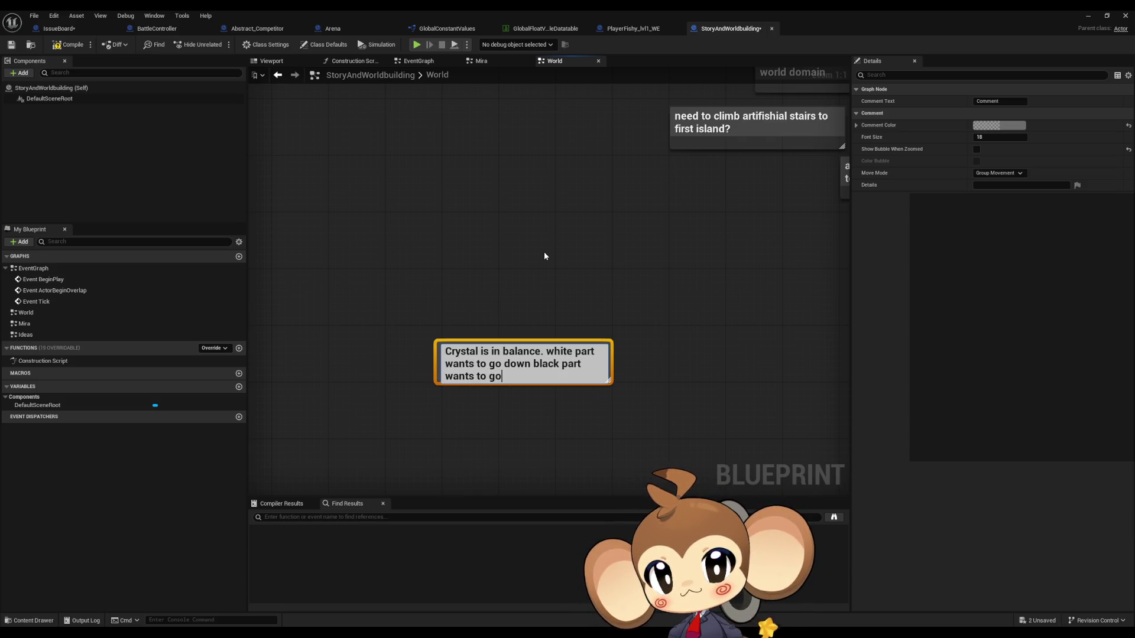
pyautogui.write(' up')
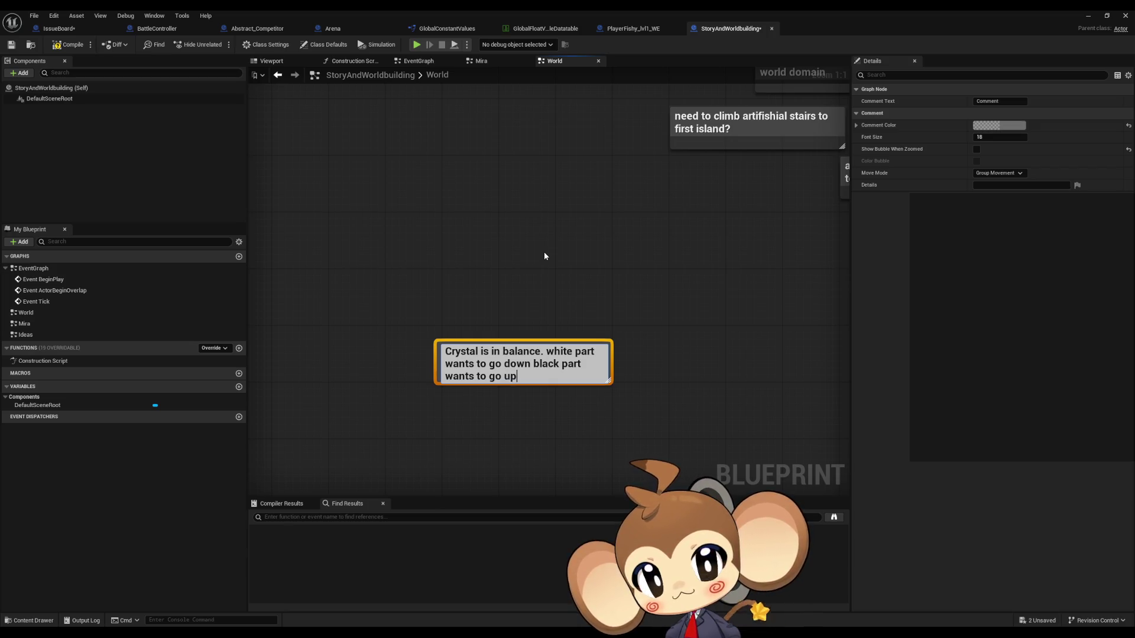
pyautogui.write('.')
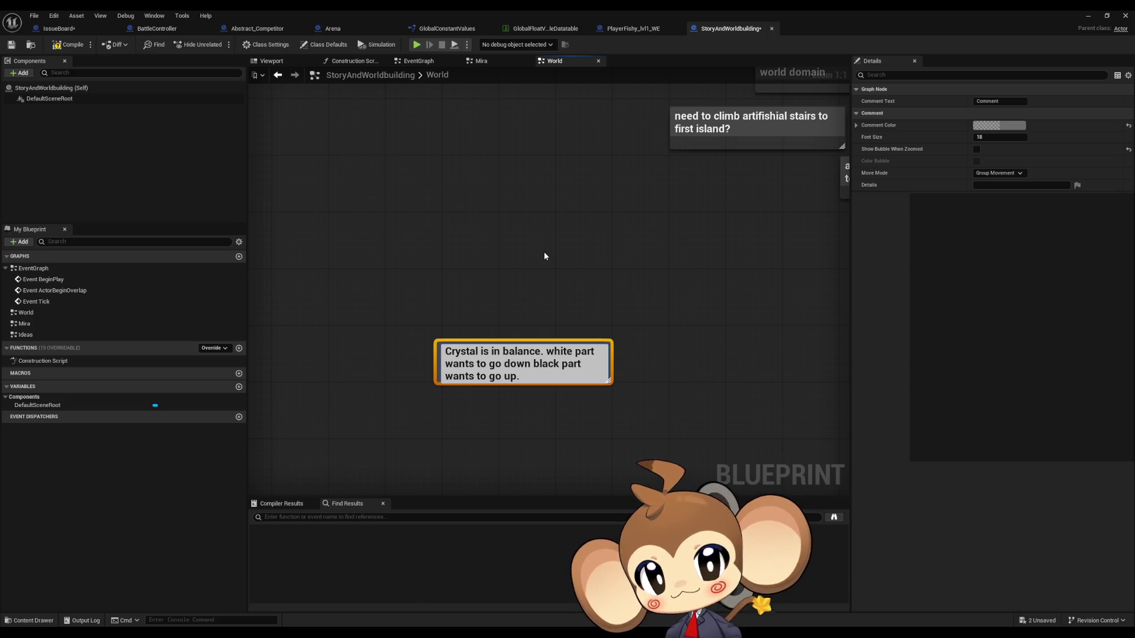
pyautogui.write(' slight ')
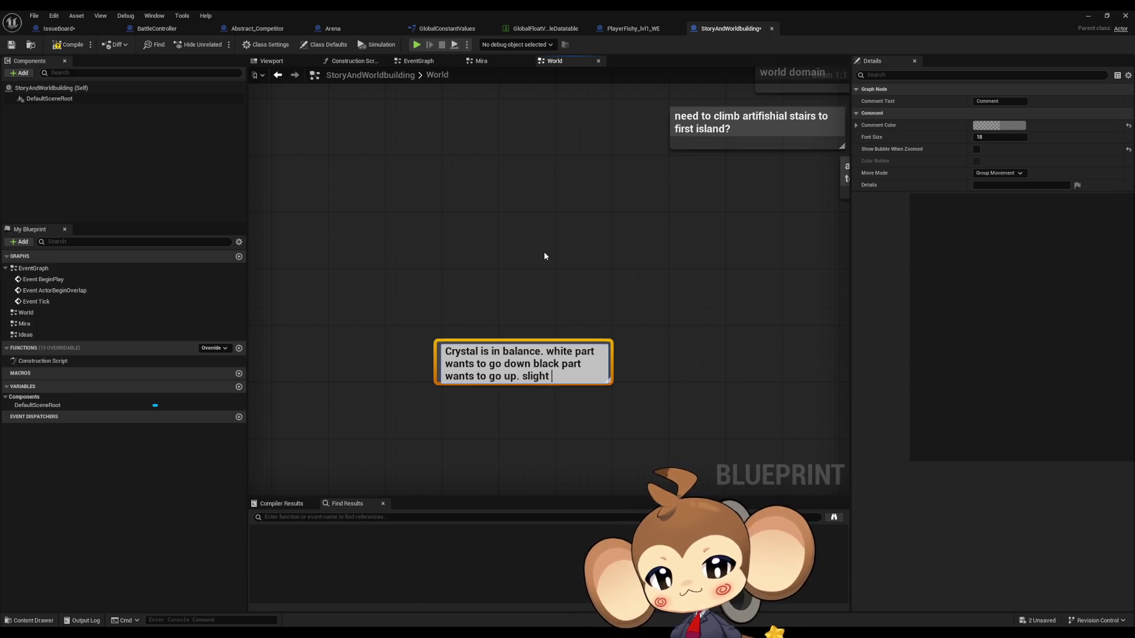
pyautogui.write('changes do not ')
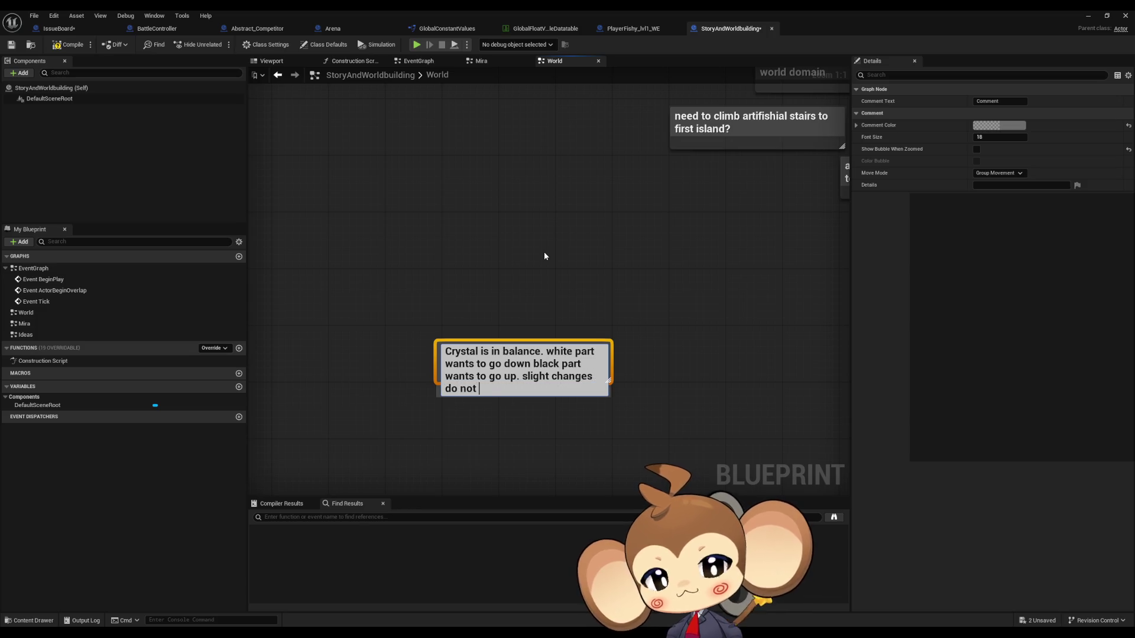
pyautogui.write('matter but')
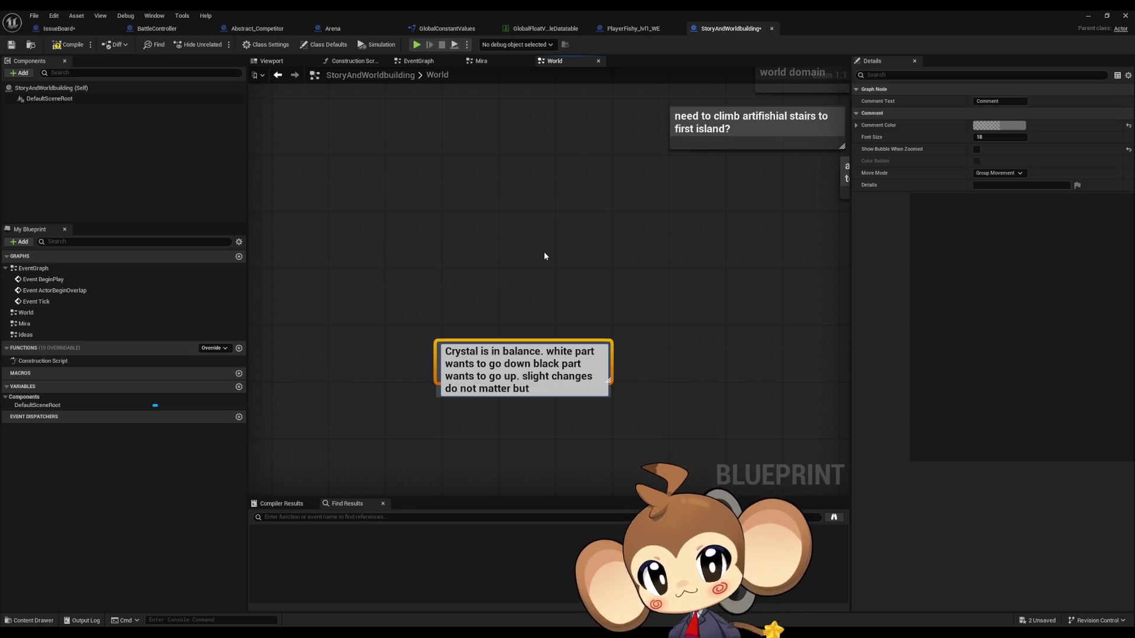
pyautogui.write(' bigger im')
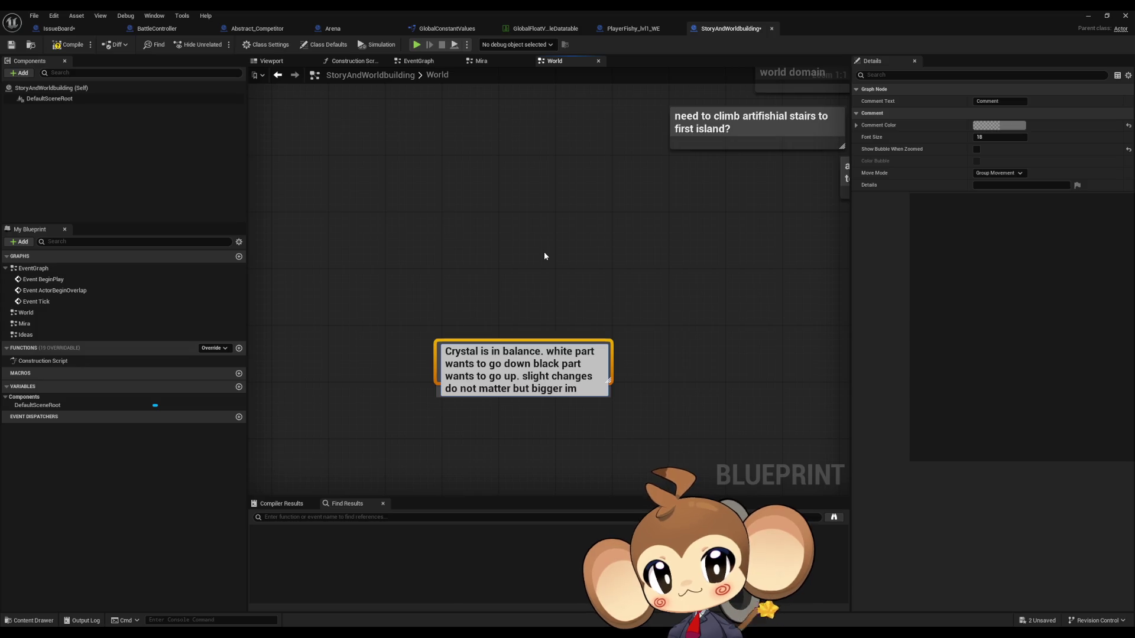
pyautogui.write('balance ')
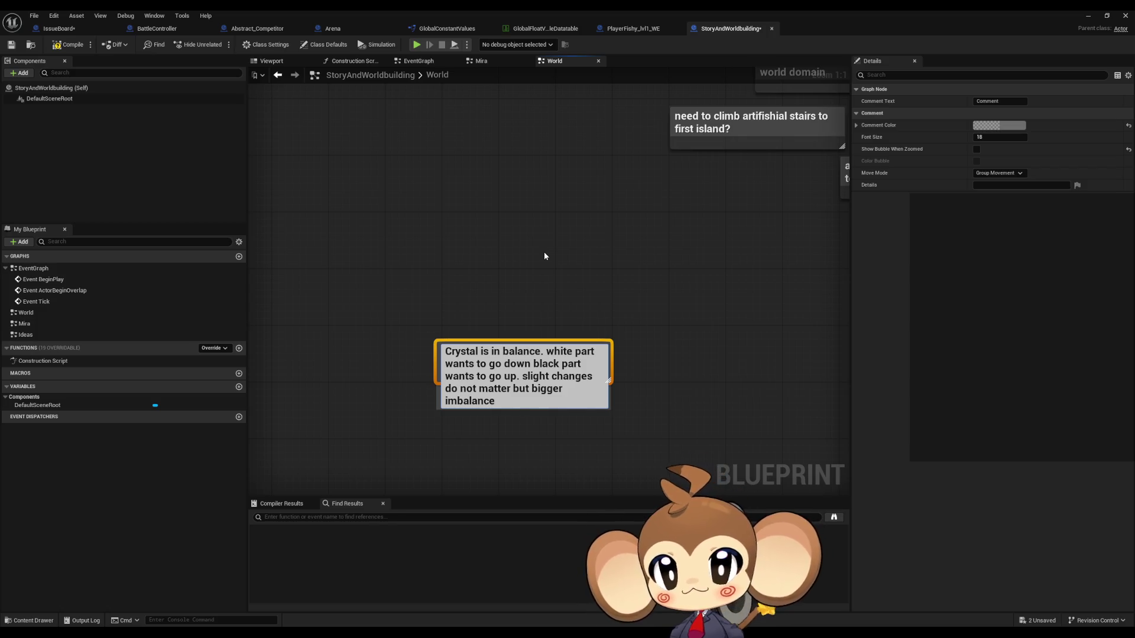
pyautogui.write('caus')
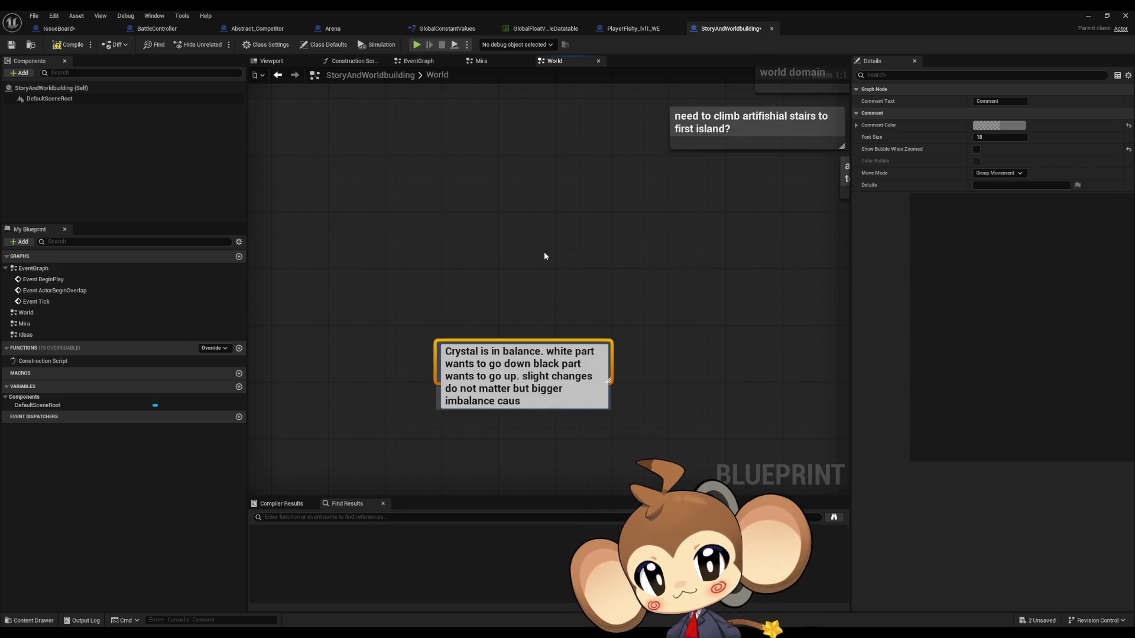
pyautogui.write('es the crist')
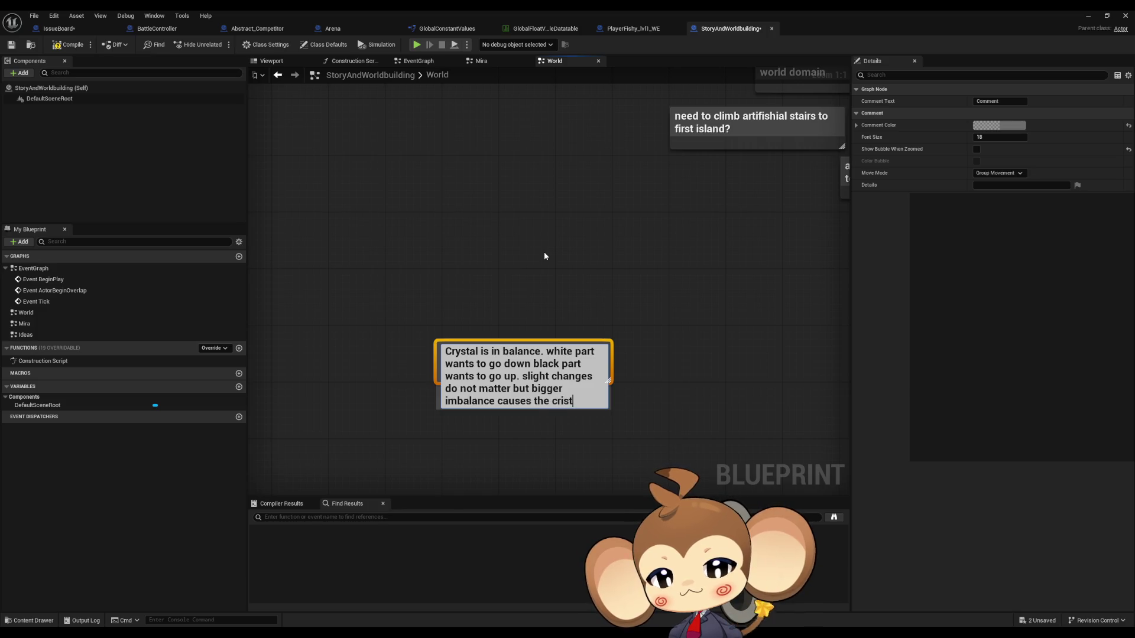
pyautogui.write('al to move u')
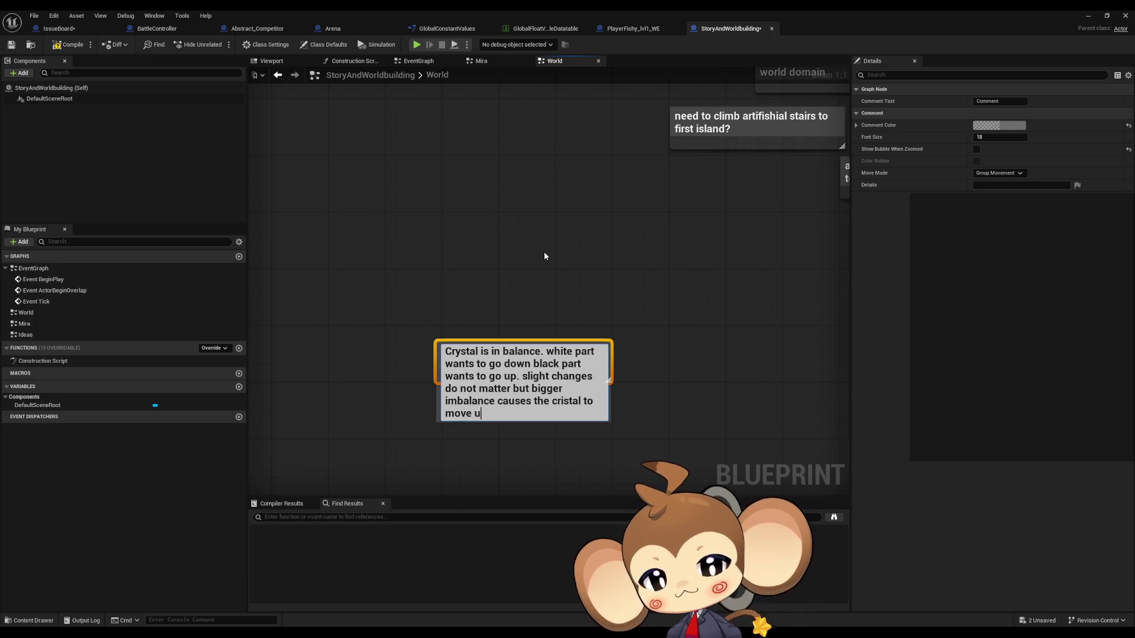
pyautogui.write('p or do')
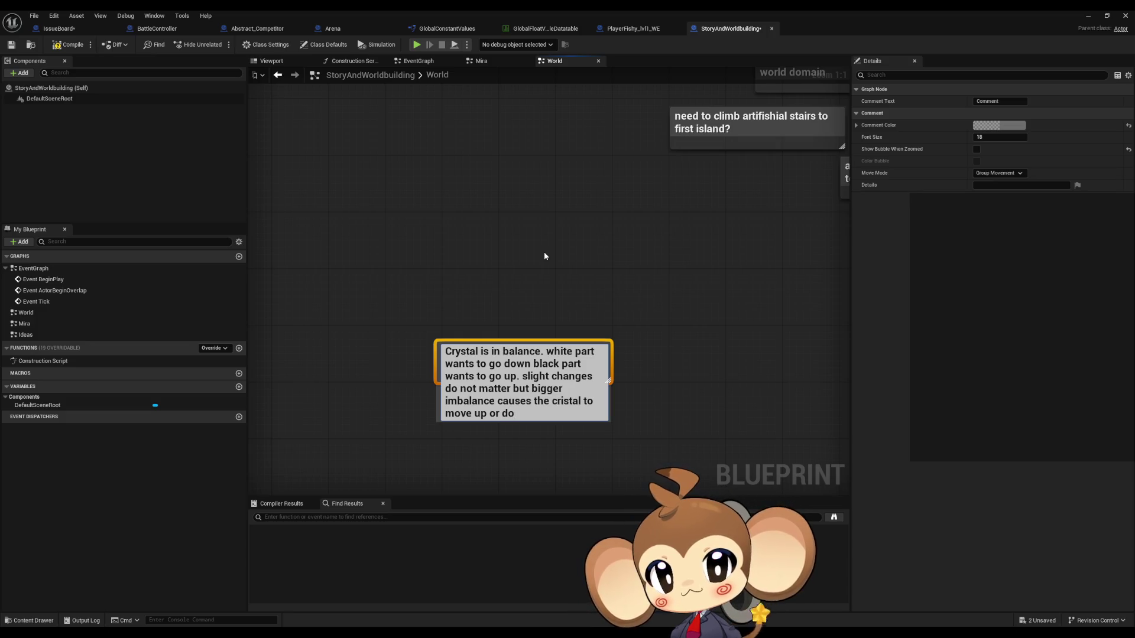
pyautogui.write('wn')
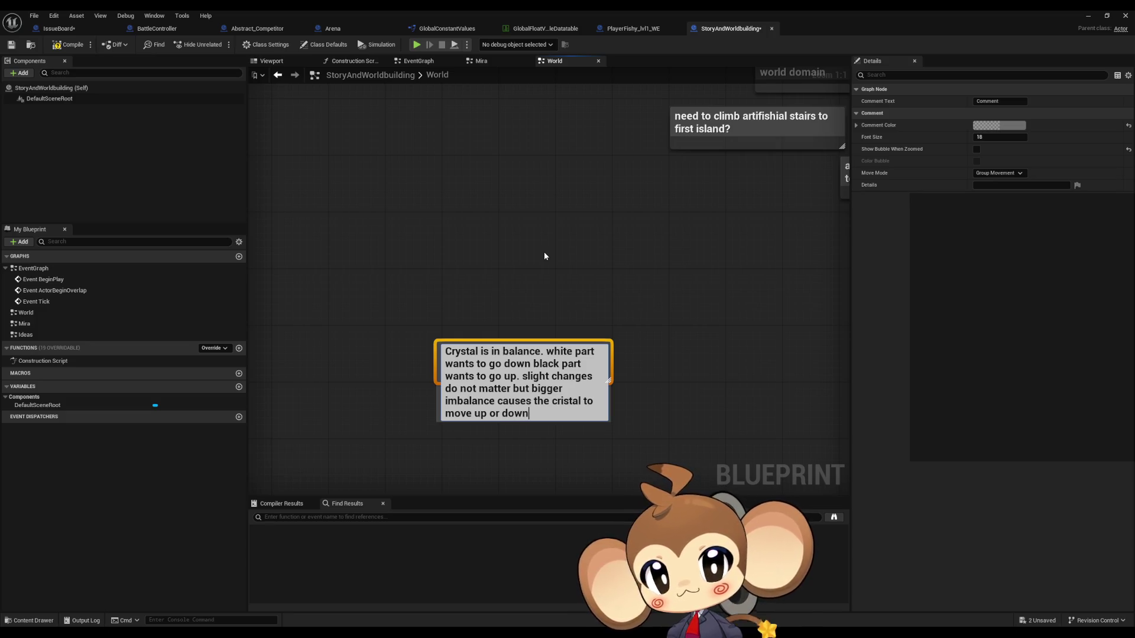
# After a blank line, add 'start area crystal had huge imbalance of light energy and crashed to the surface'.
pyautogui.hotkey('shift', 'Return')
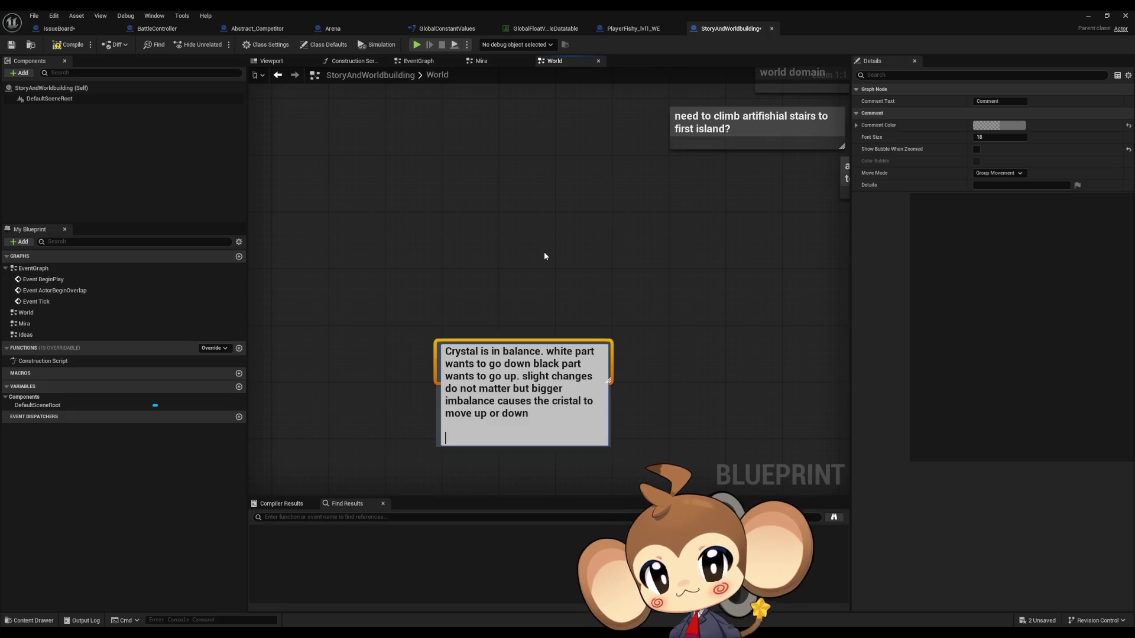
pyautogui.hotkey('shift', 'Return')
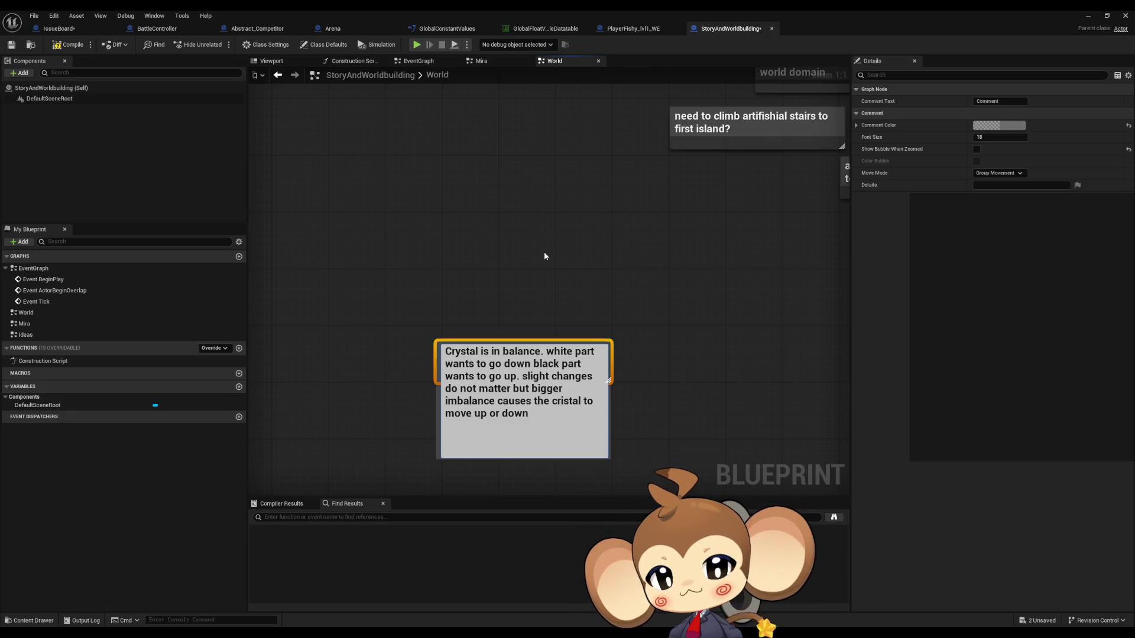
pyautogui.write('start area')
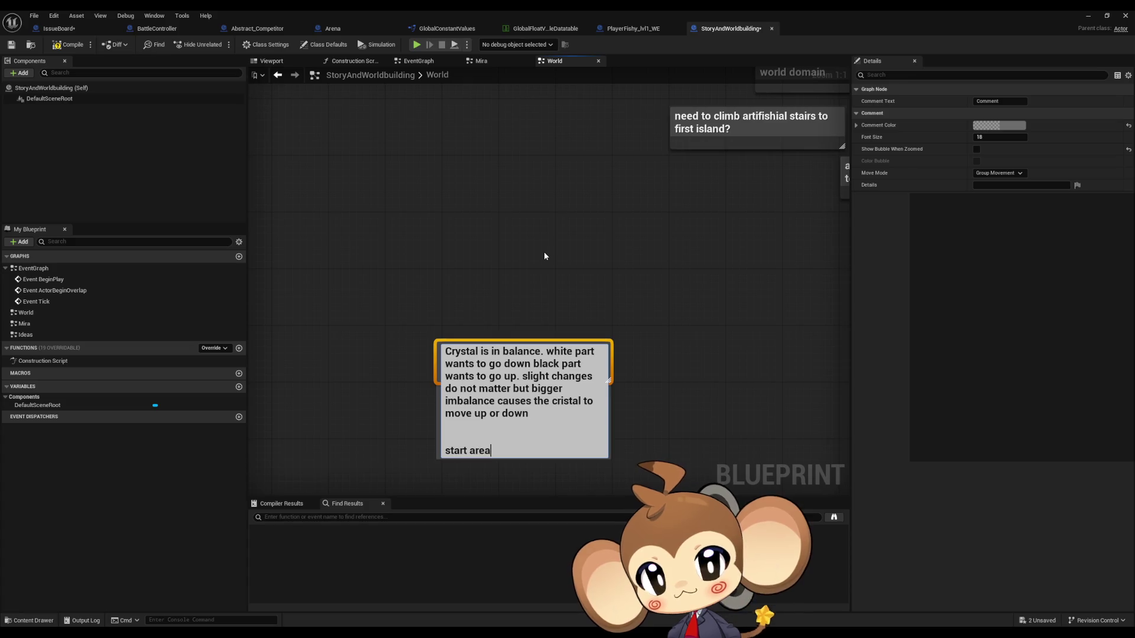
pyautogui.write(' crystal')
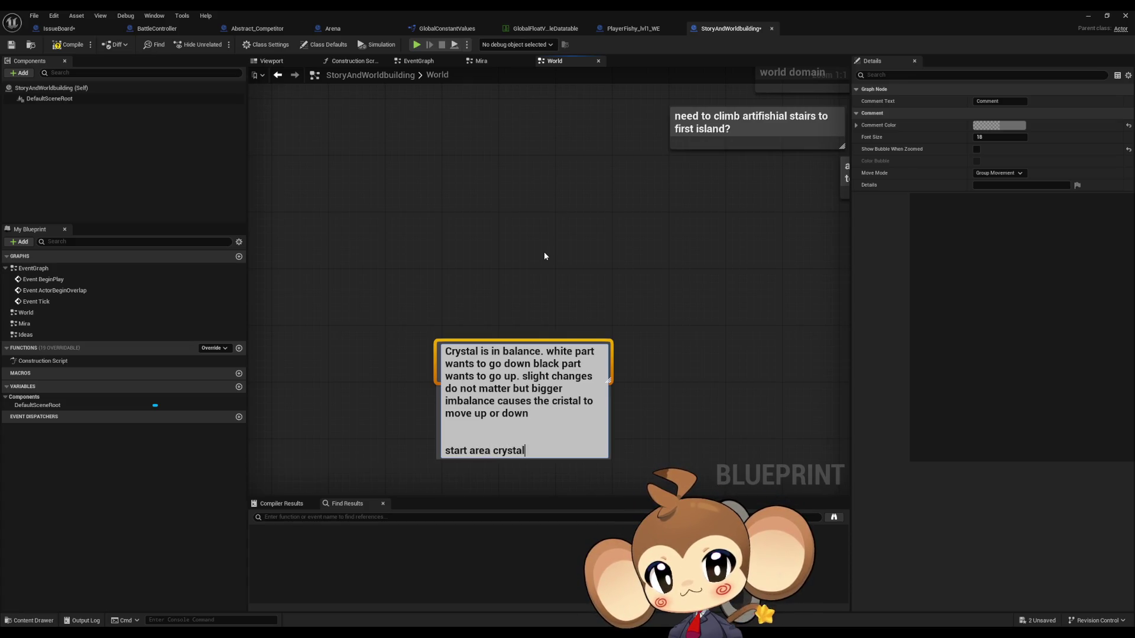
pyautogui.write(' had huge')
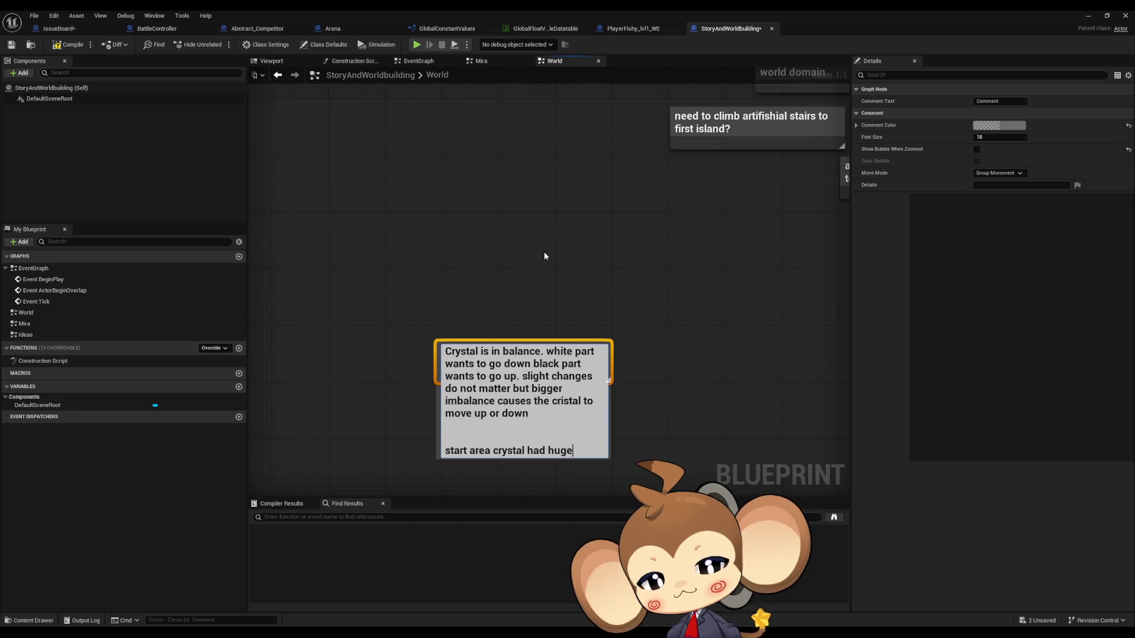
pyautogui.write(' imbalance ')
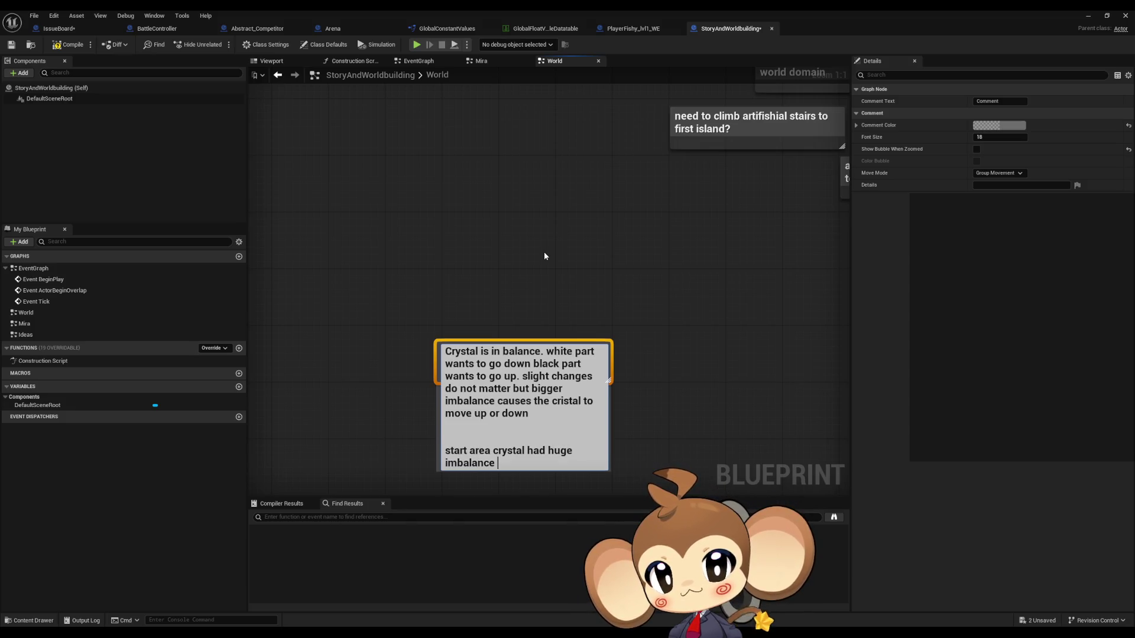
pyautogui.write('of')
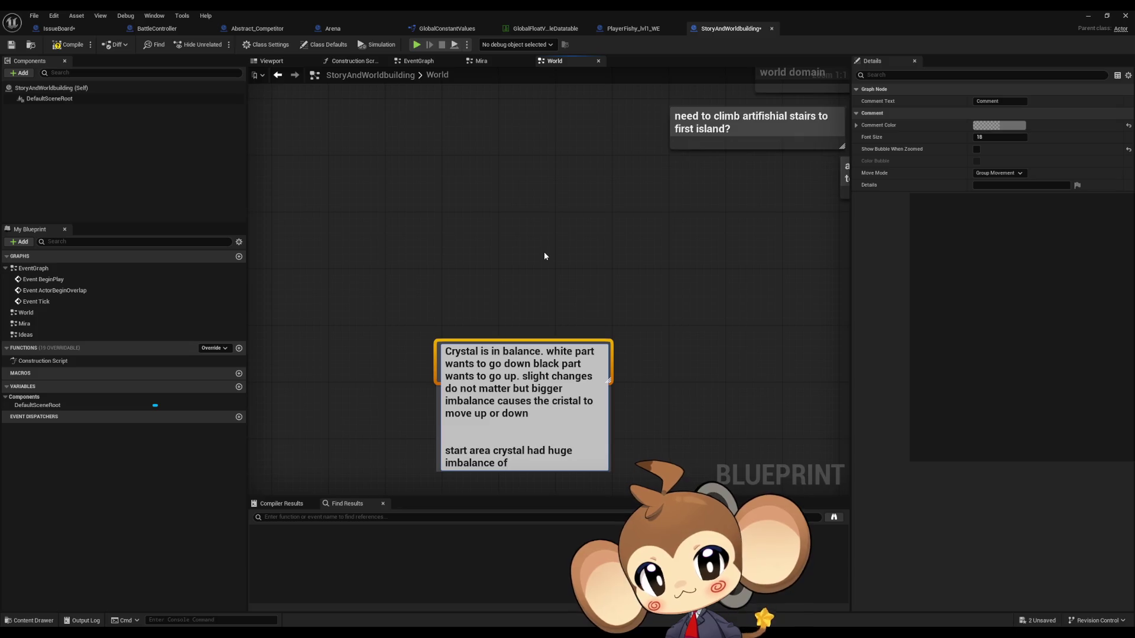
pyautogui.write(' lig')
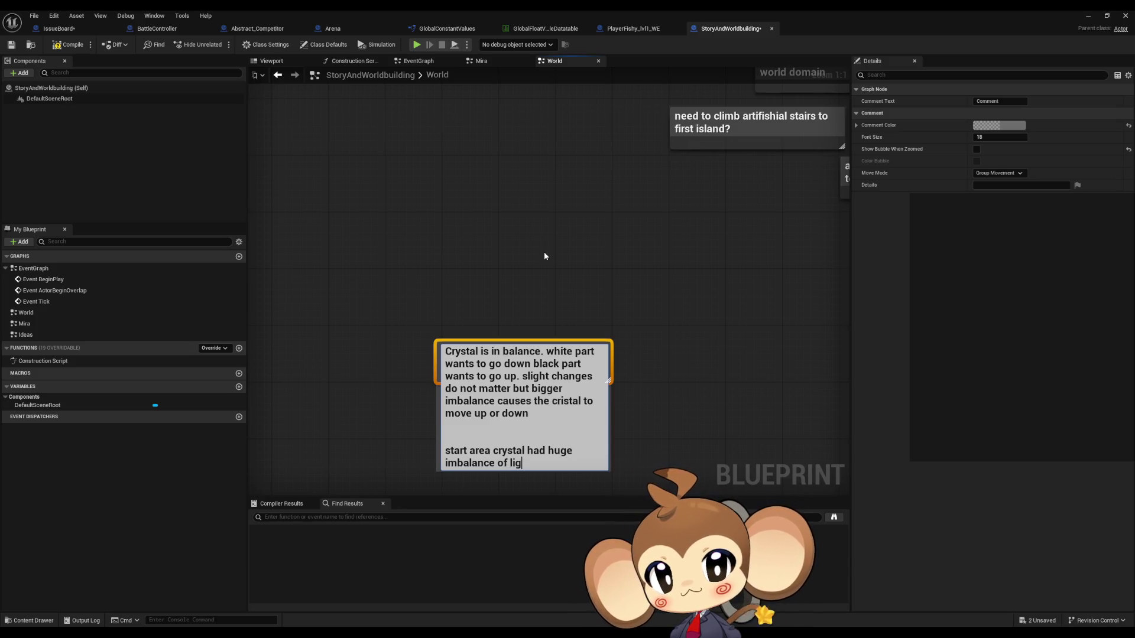
pyautogui.write('ht energy')
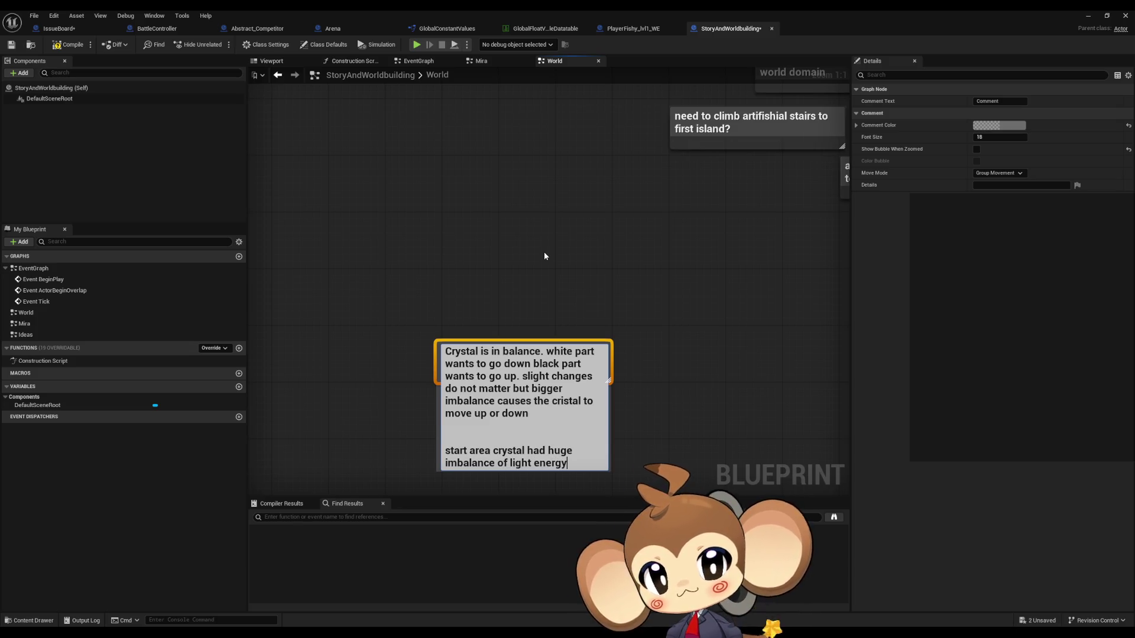
pyautogui.write(' and crashed')
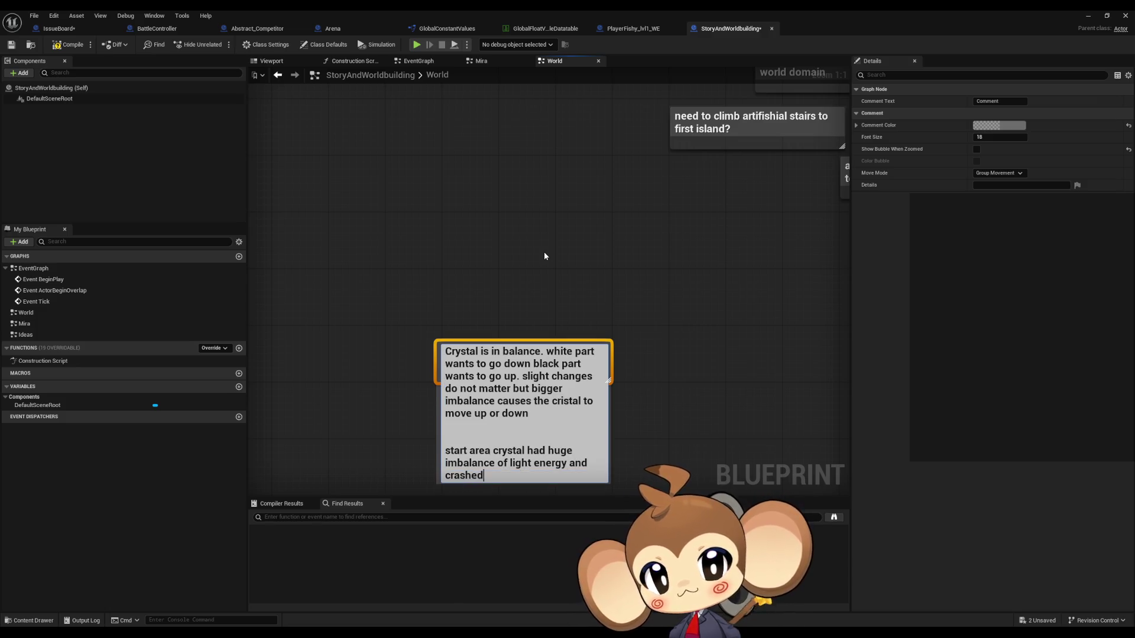
pyautogui.write(' to the surface')
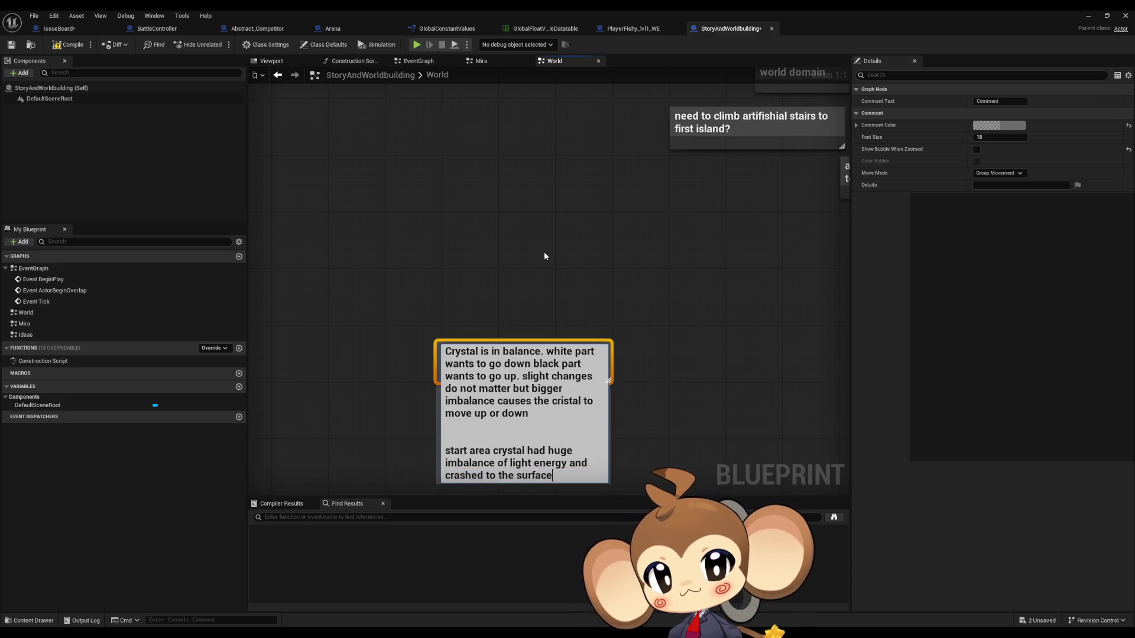
pyautogui.press('Return')
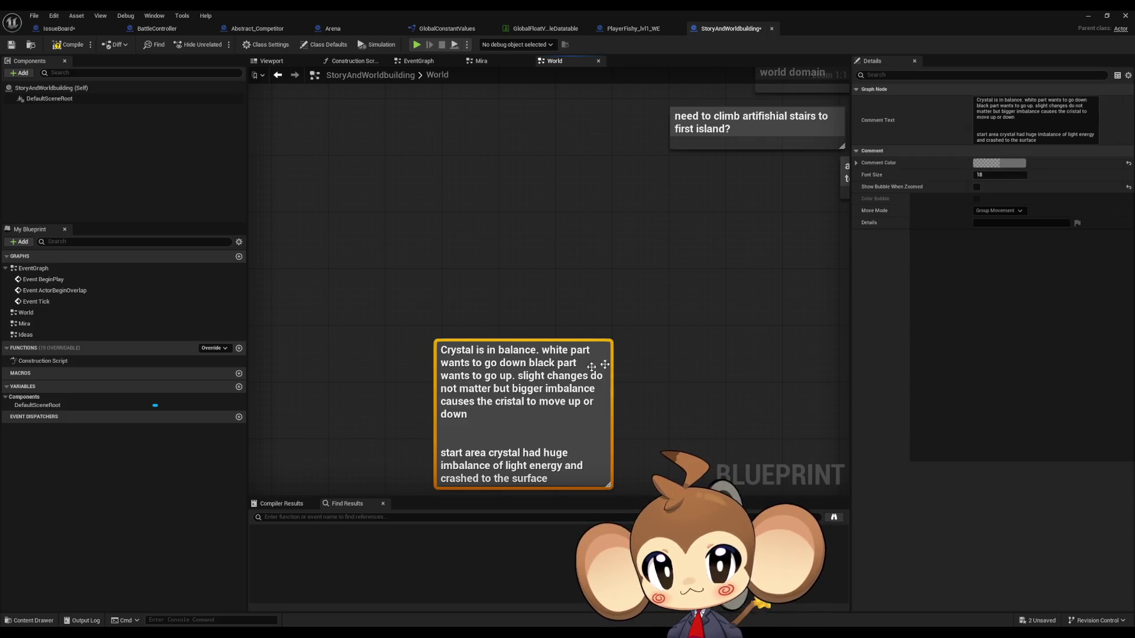
# Colour the crystal lore comment bright green with R 0 and G 1.
pyautogui.click(999, 163)
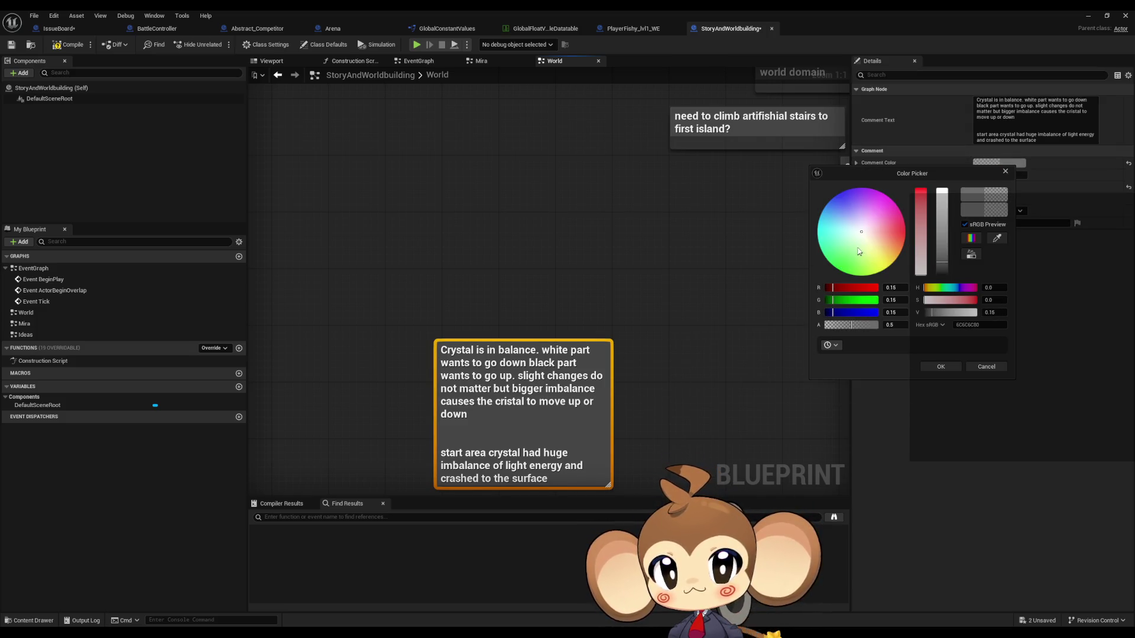
pyautogui.moveTo(866, 240); pyautogui.dragTo(843, 271)
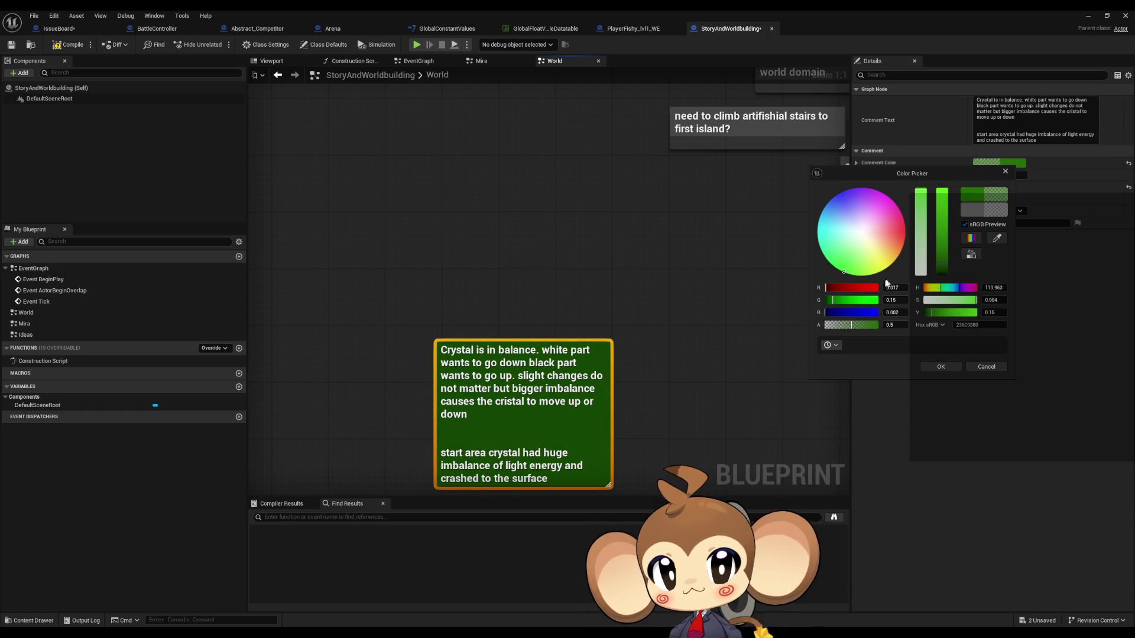
pyautogui.click(894, 286)
pyautogui.write('0')
pyautogui.press('Tab')
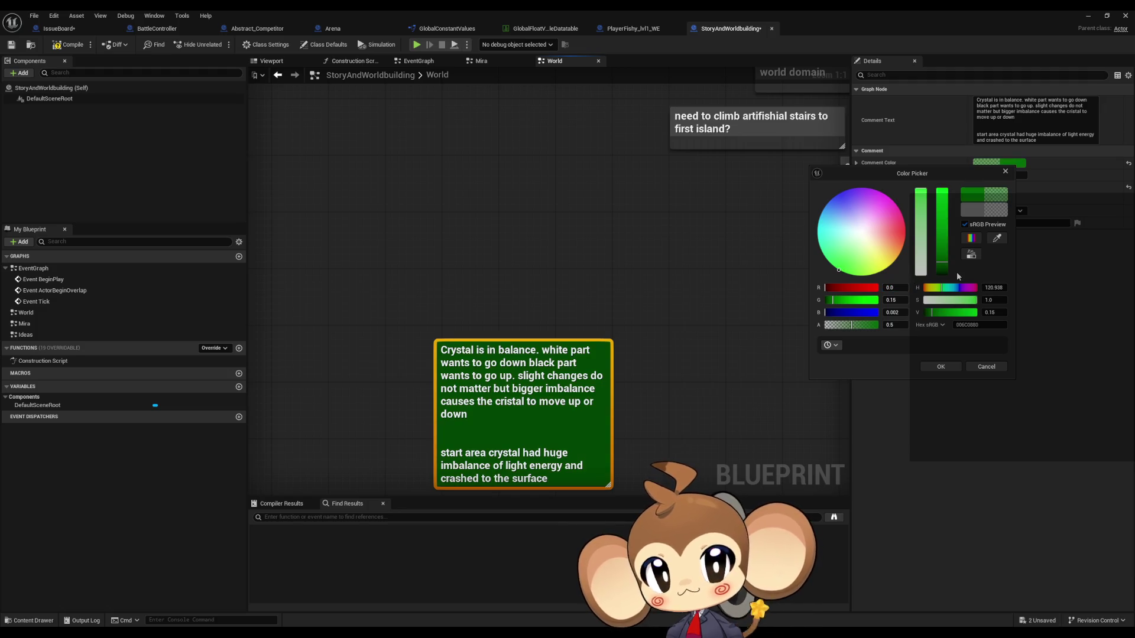
pyautogui.write('1')
pyautogui.press('Tab')
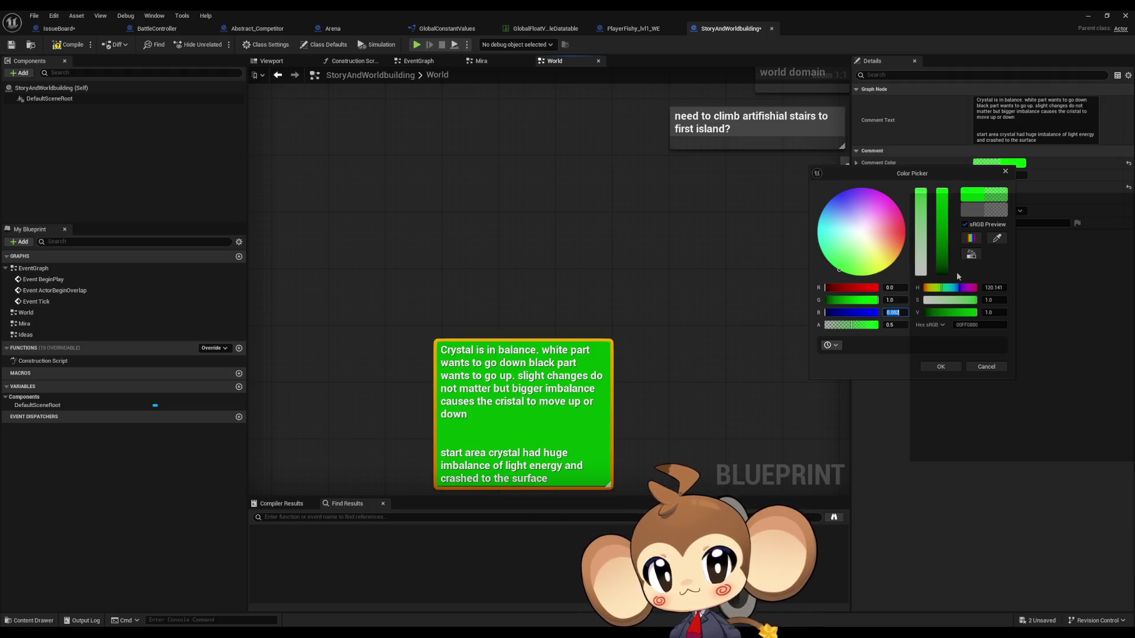
pyautogui.click(560, 262)
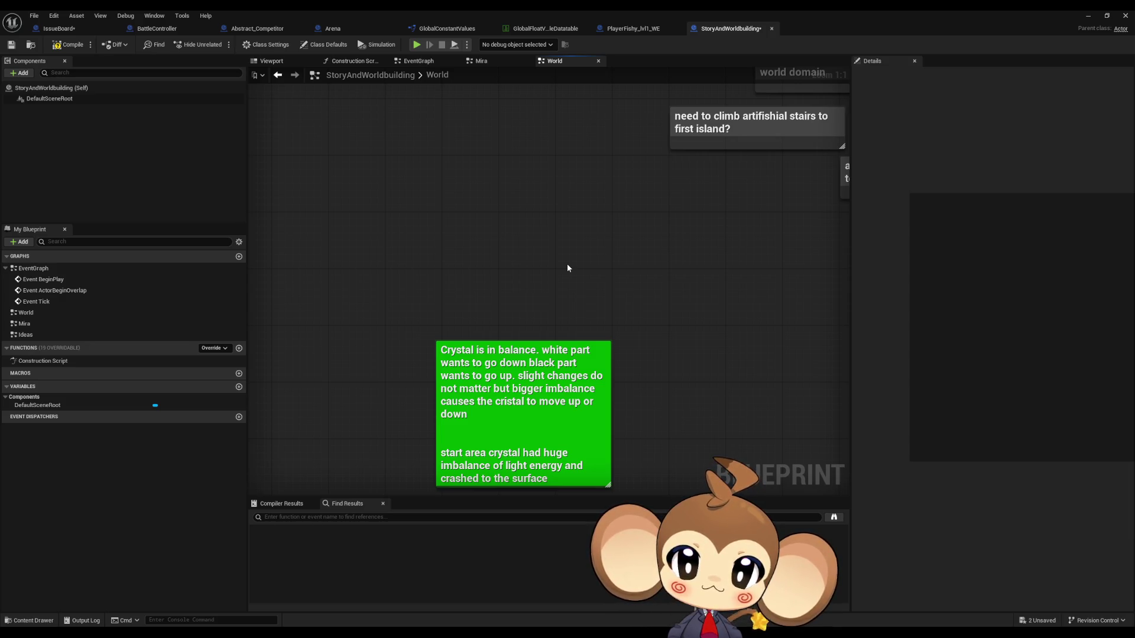
pyautogui.moveTo(646, 326); pyautogui.dragTo(573, 175)
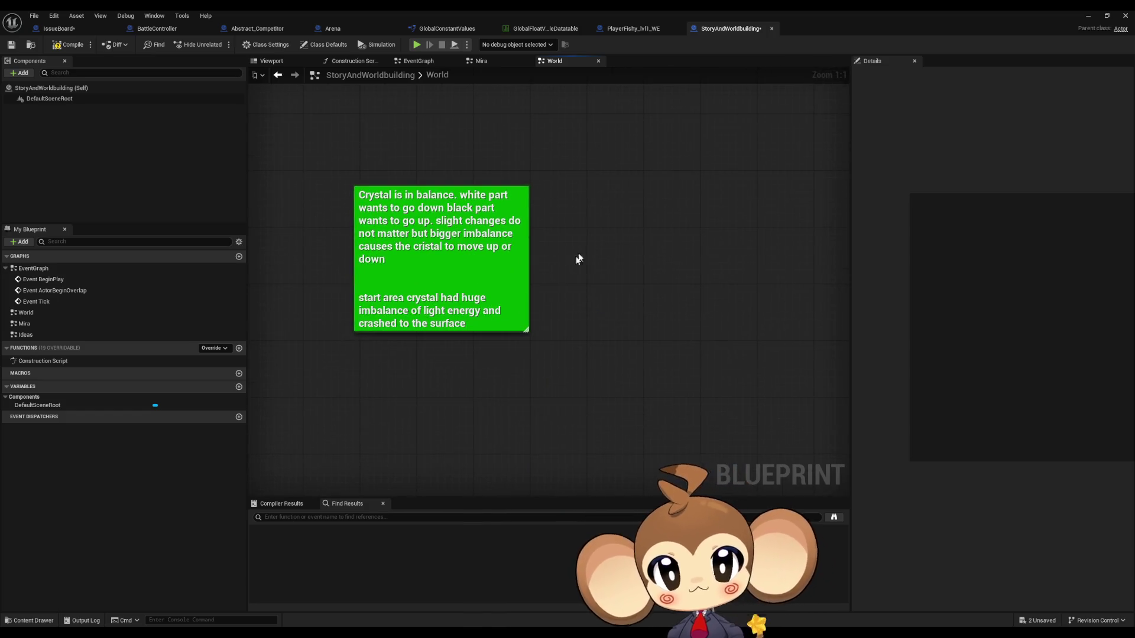
# Add a new comment reading 'orblings feed on source and bring back to crystal... sends an exsess'.
pyautogui.press('c')
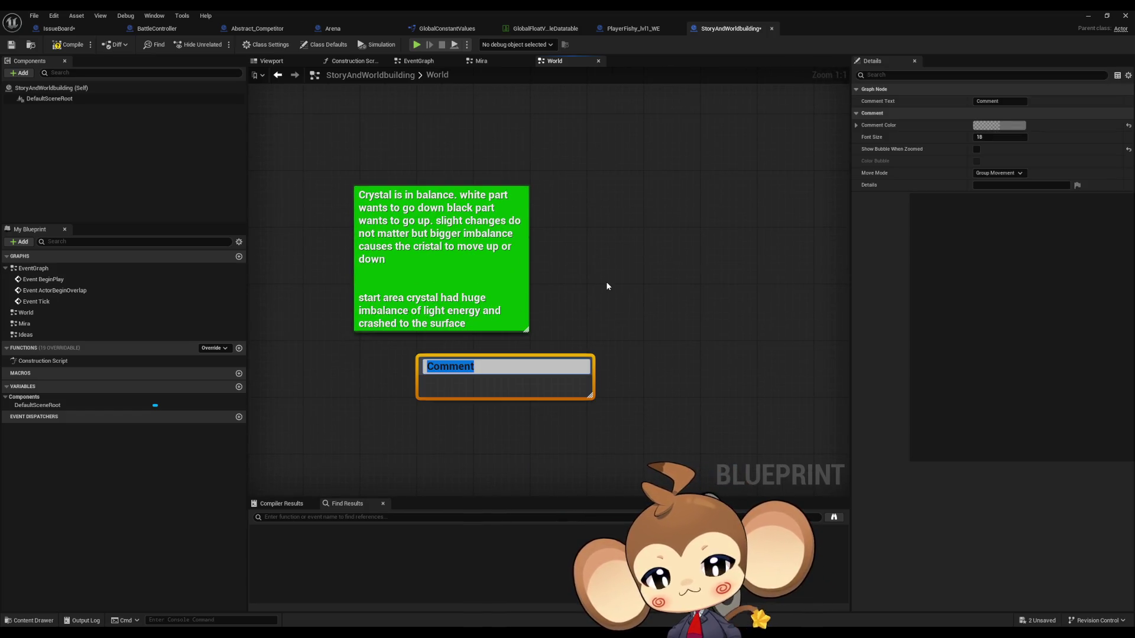
pyautogui.write('orblings')
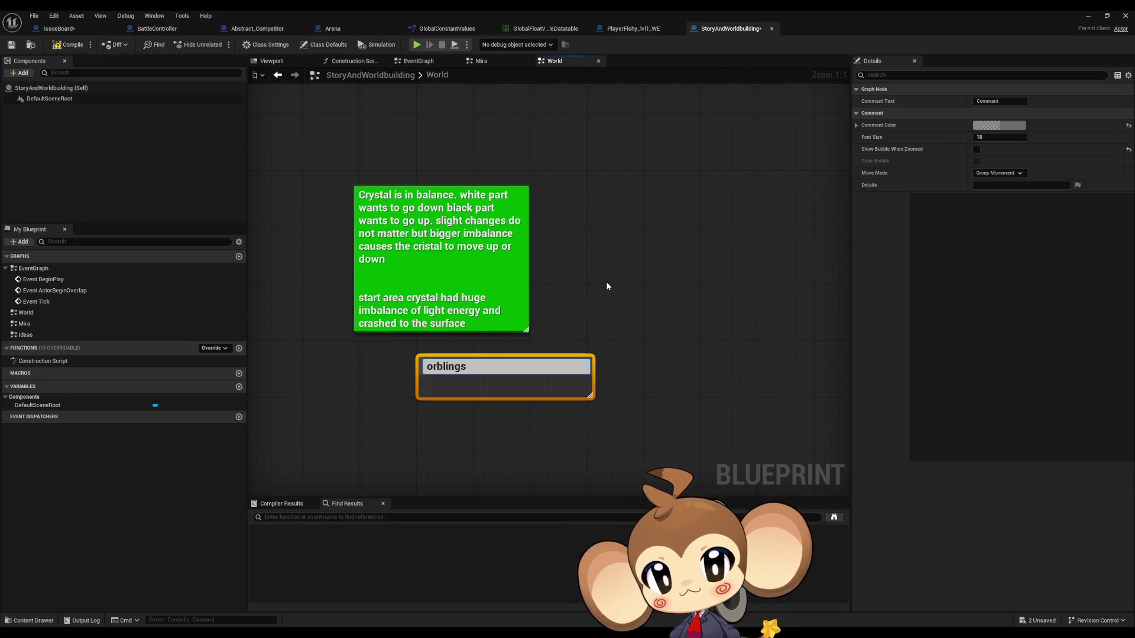
pyautogui.write(' feed on s')
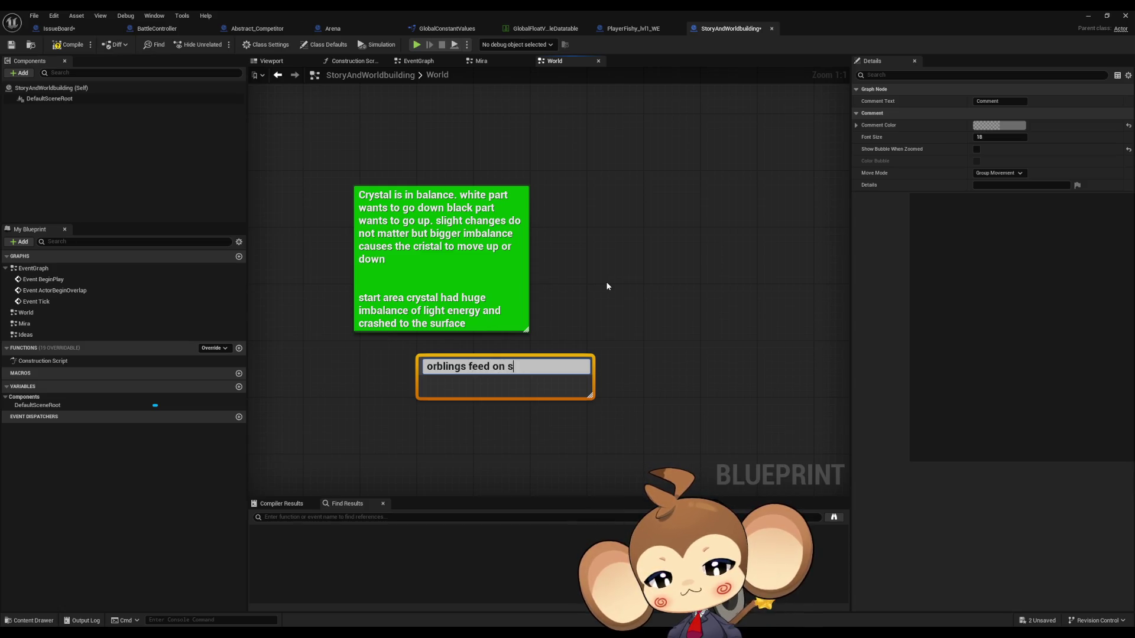
pyautogui.write('ource an')
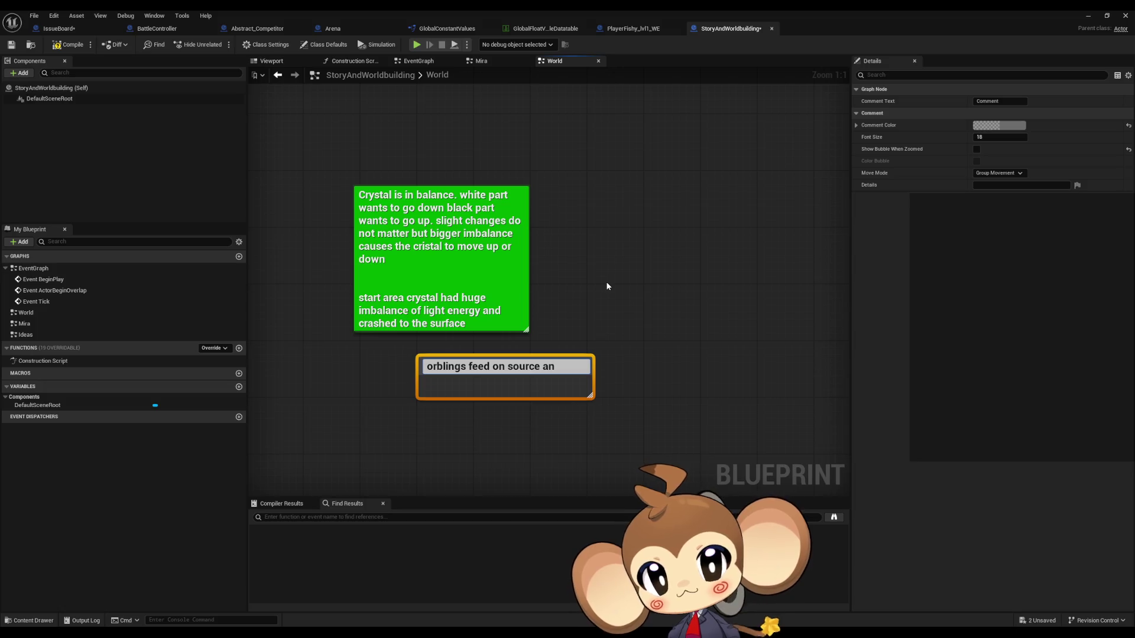
pyautogui.write('d')
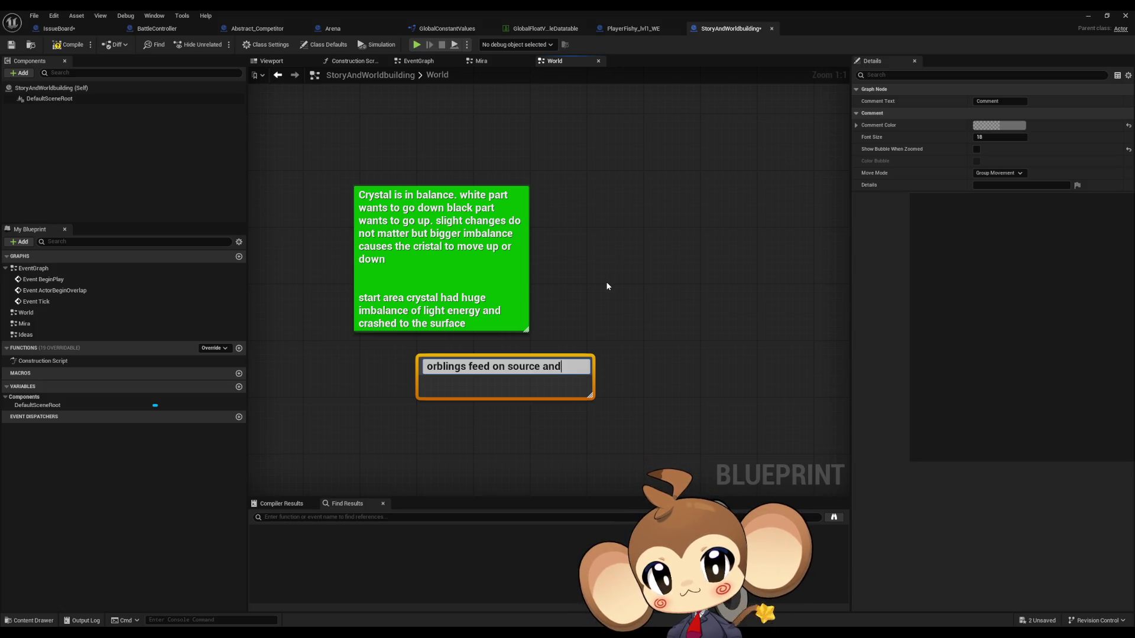
pyautogui.write(' bring back')
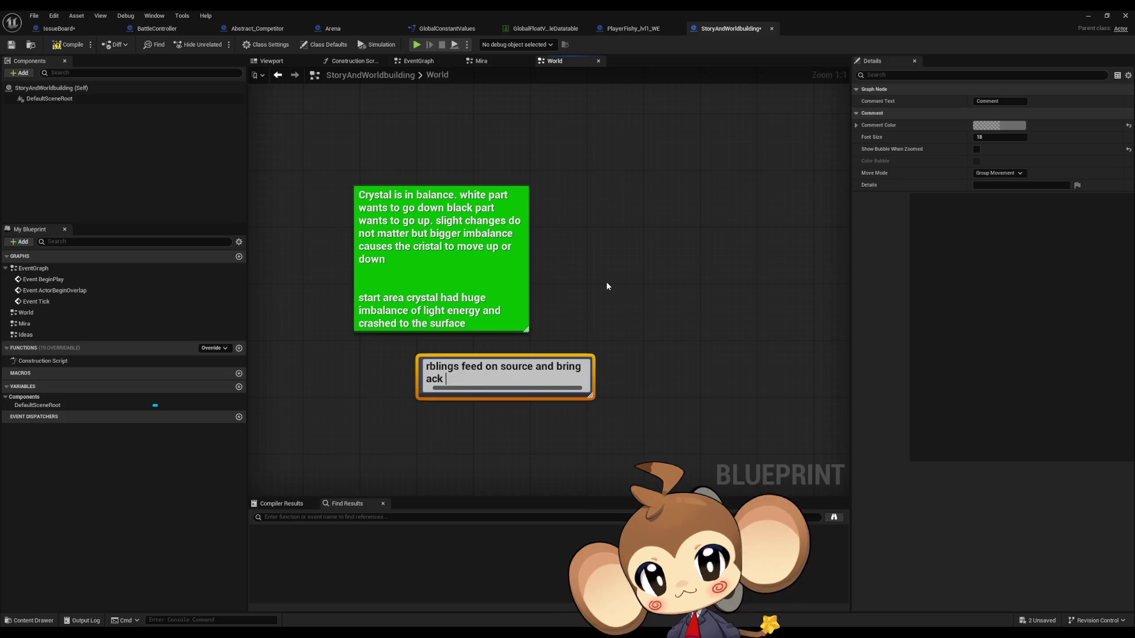
pyautogui.press('BackSpace')
pyautogui.press('BackSpace')
pyautogui.press('BackSpace')
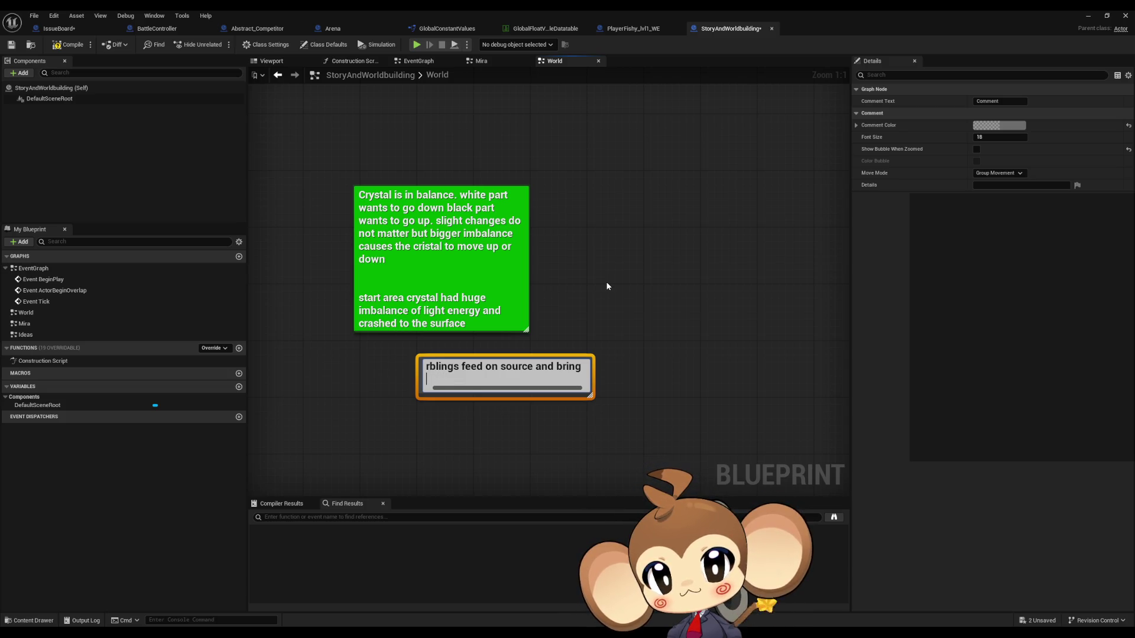
pyautogui.write('back to crys')
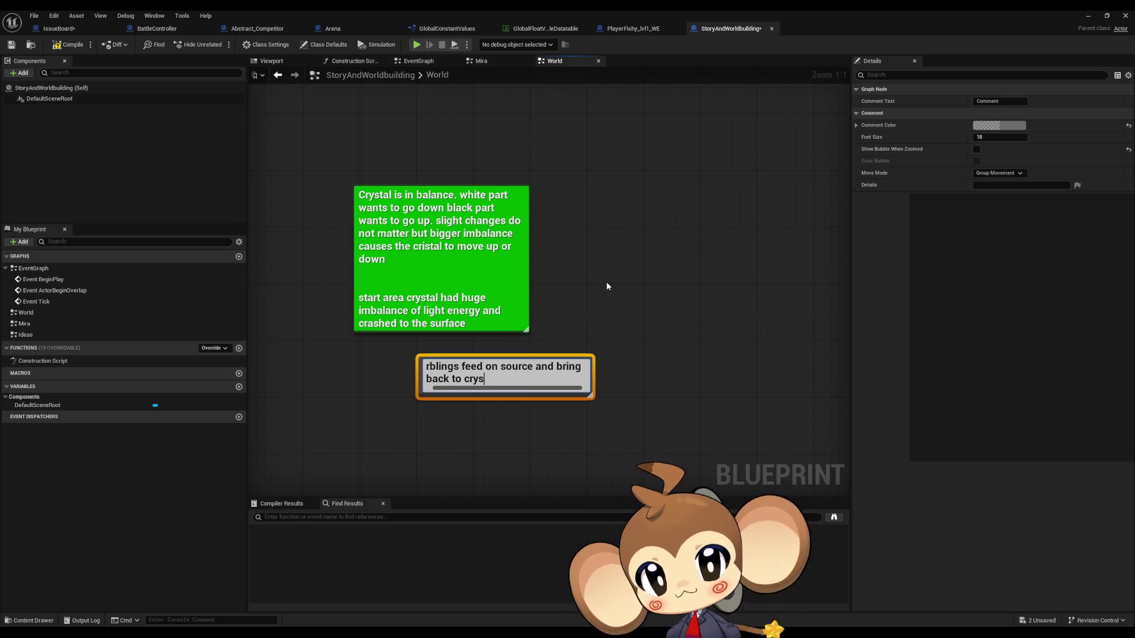
pyautogui.write('tal')
pyautogui.write(' cryst')
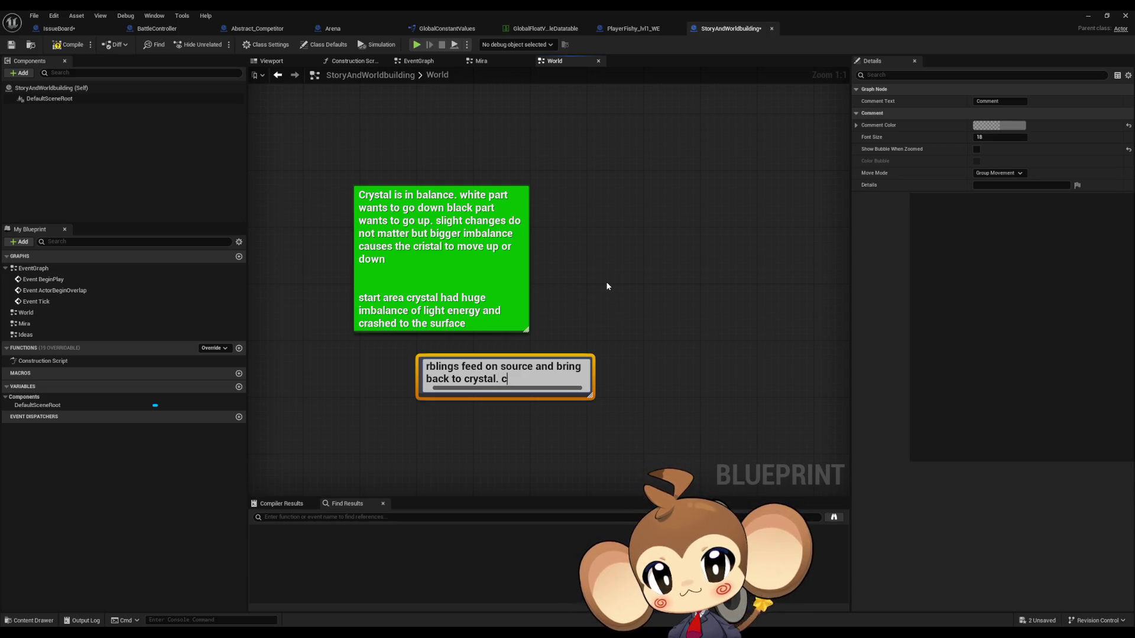
pyautogui.write('al b')
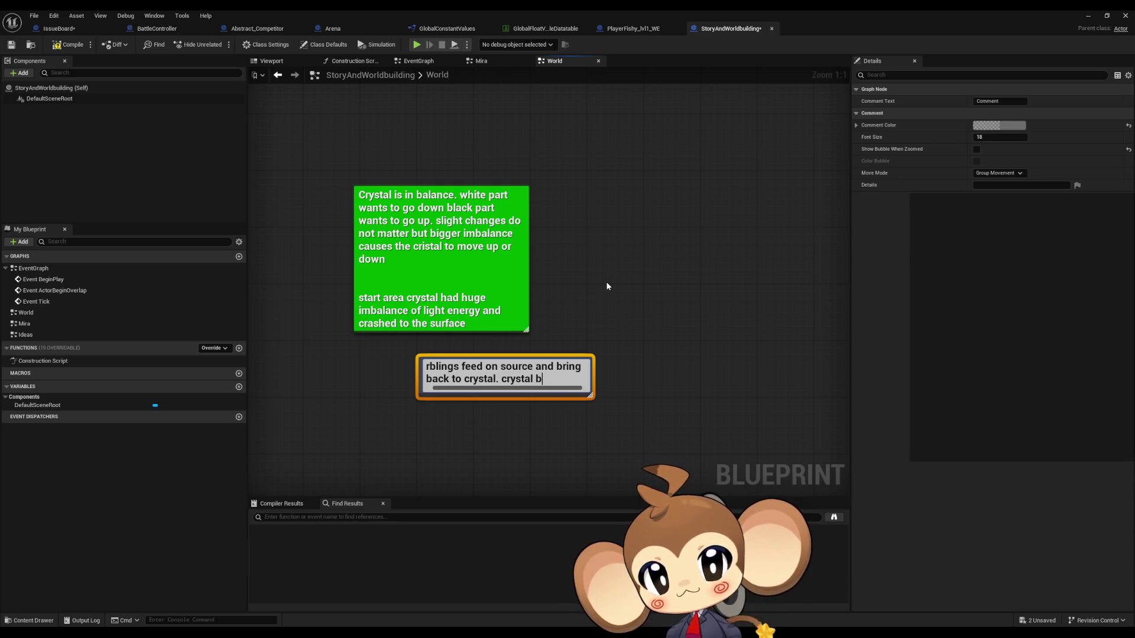
pyautogui.write('alances cr')
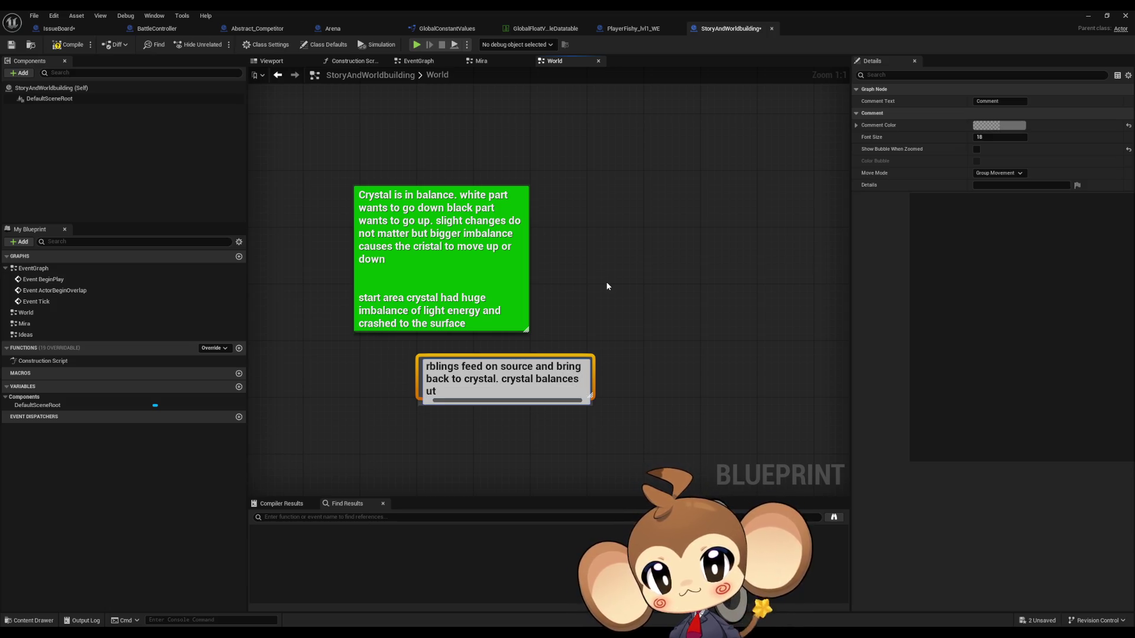
pyautogui.press('BackSpace')
pyautogui.press('BackSpace')
pyautogui.write('o')
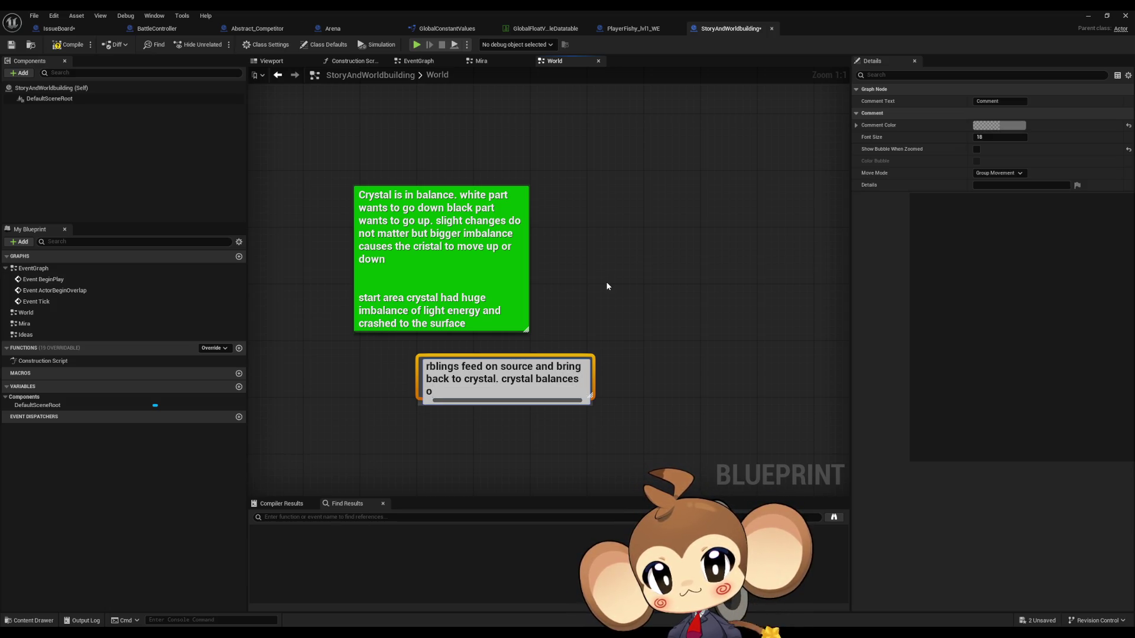
pyautogui.write('ut ')
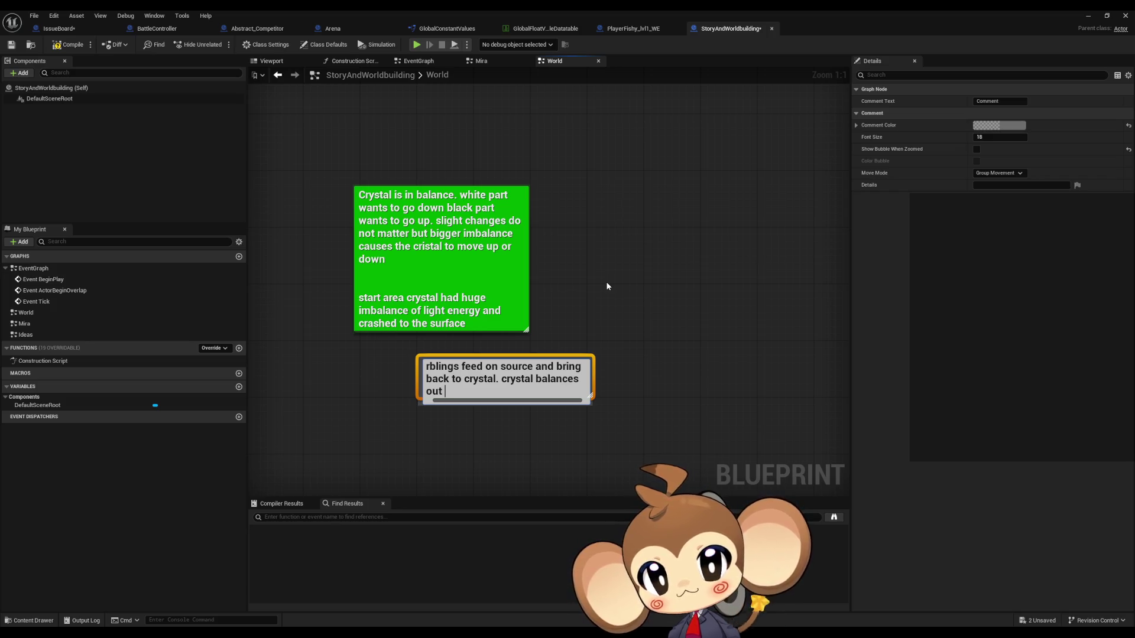
pyautogui.write('and')
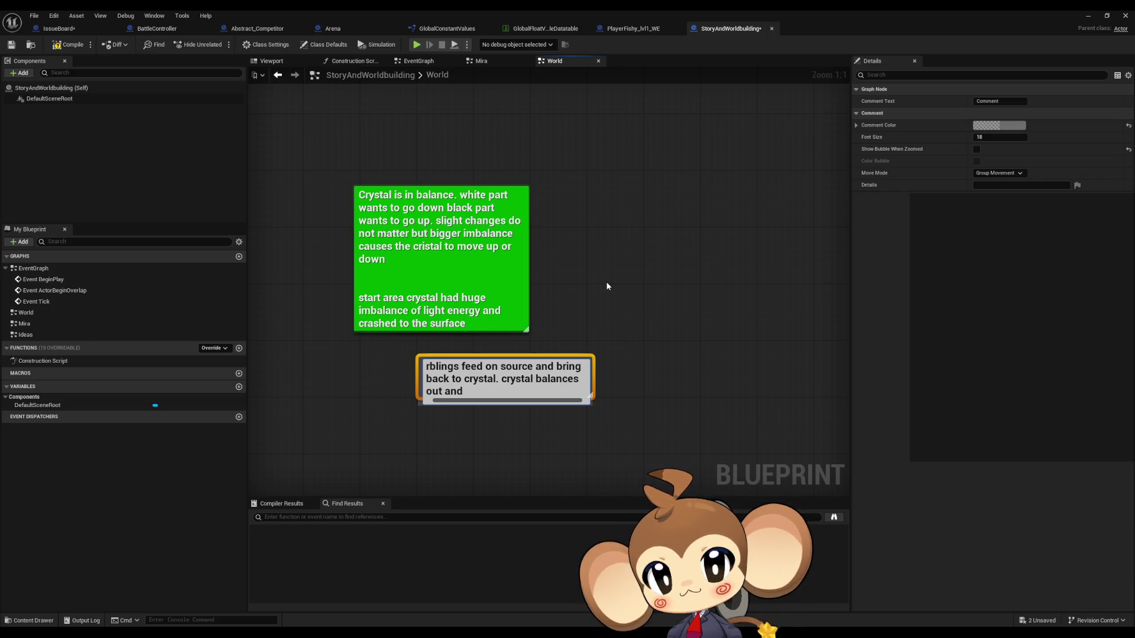
pyautogui.write(' sends a')
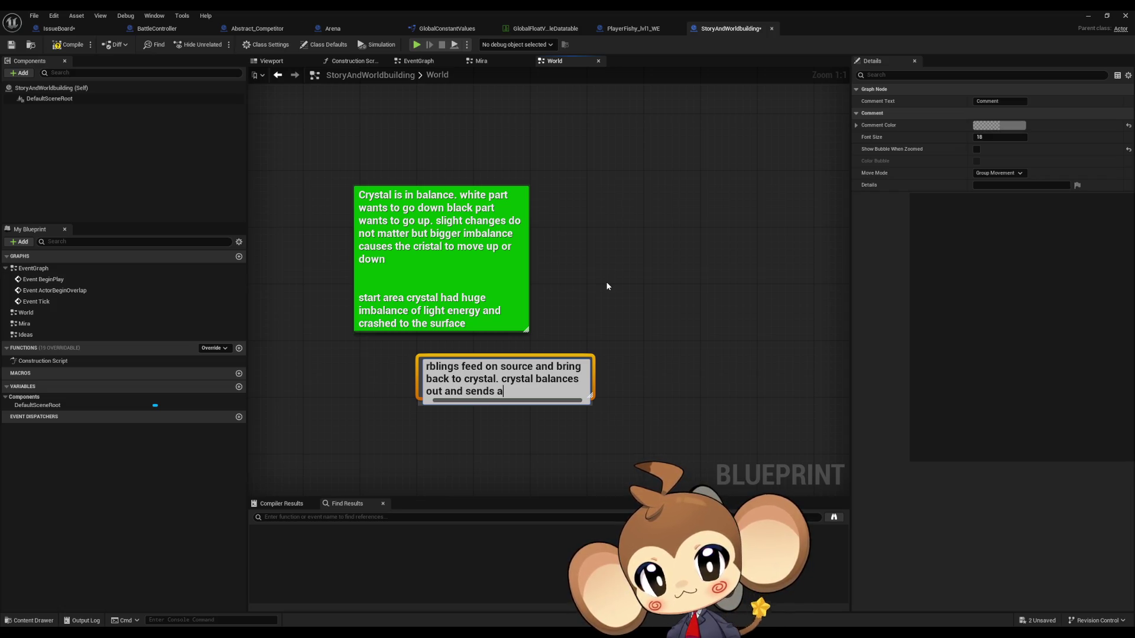
pyautogui.write('n')
pyautogui.press('BackSpace')
pyautogui.press('BackSpace')
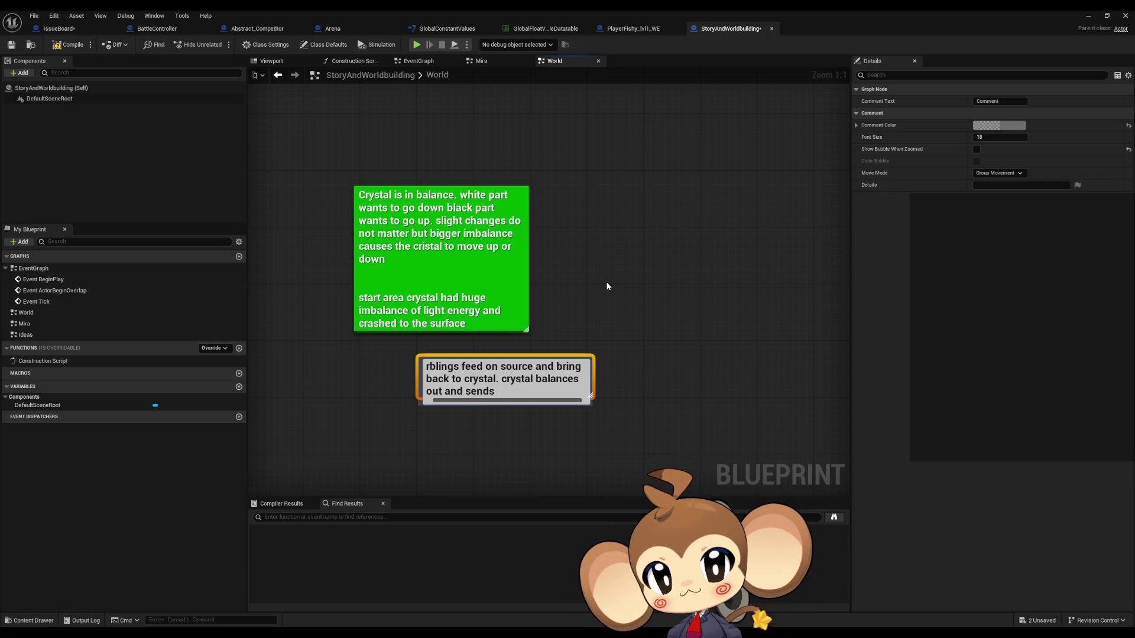
pyautogui.write('exsess')
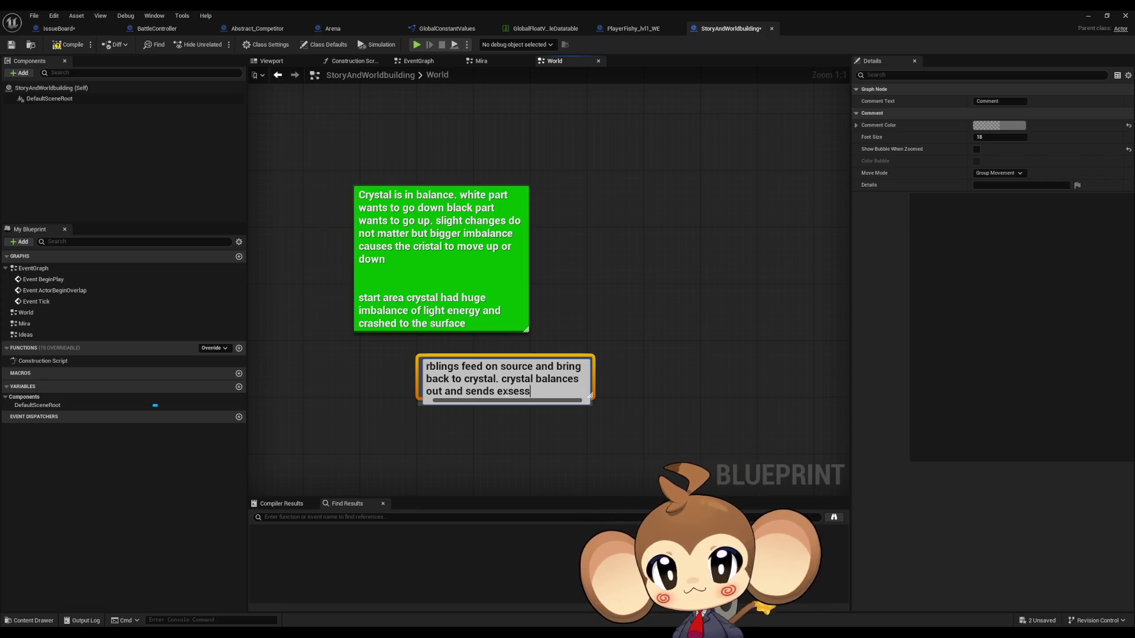
# Correct 'exsess' to 'excess' and continue with 'energy to ther crystals? to root crystal?'.
pyautogui.press('Left')
pyautogui.press('Left')
pyautogui.press('Left')
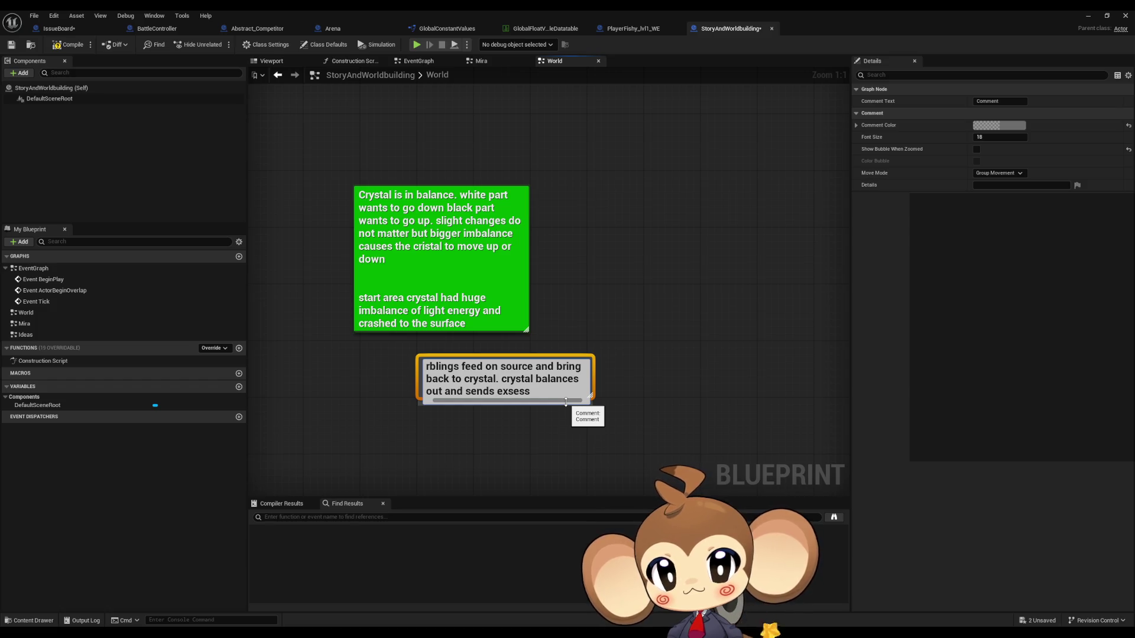
pyautogui.press('Right')
pyautogui.press('Delete')
pyautogui.write('c')
pyautogui.press('Right')
pyautogui.press('Right')
pyautogui.press('Right')
pyautogui.write('energ')
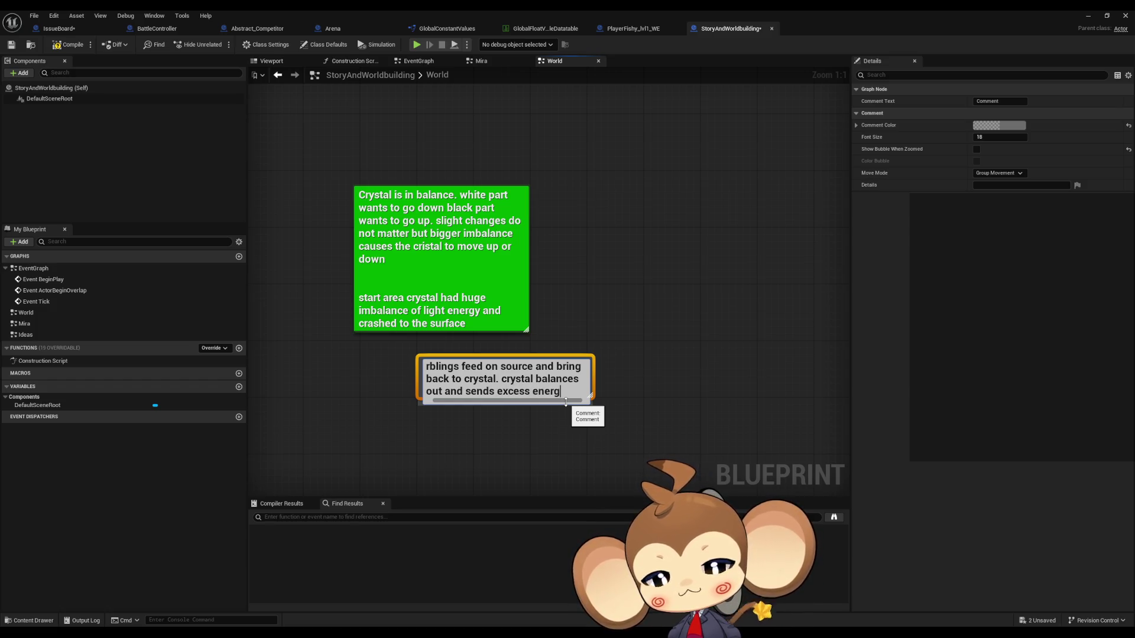
pyautogui.write('y to ther')
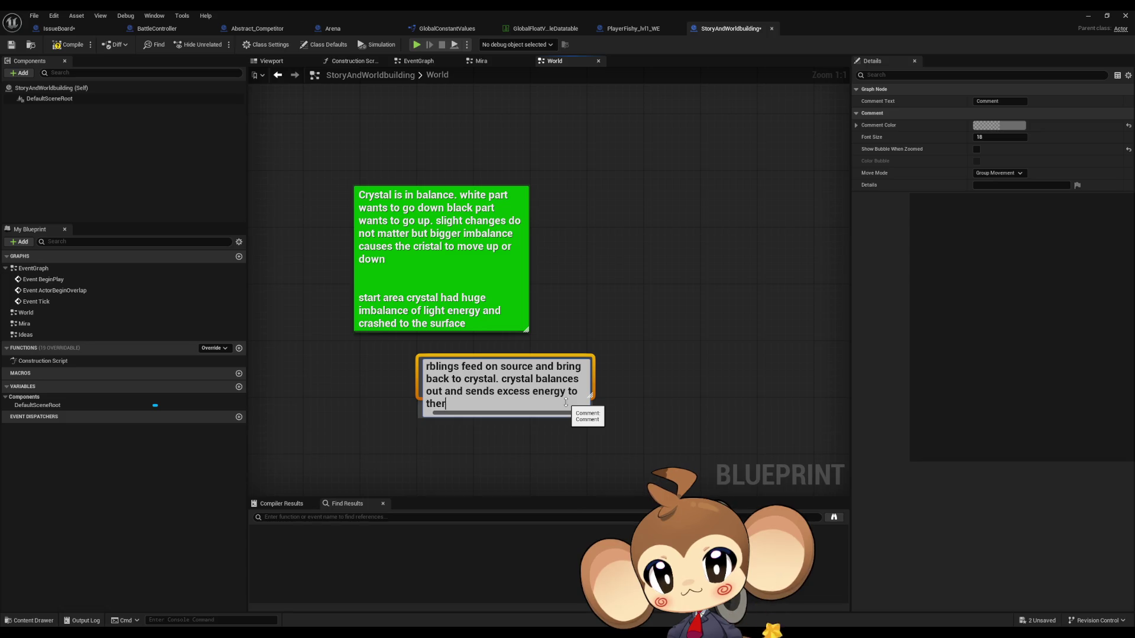
pyautogui.write(' crystals')
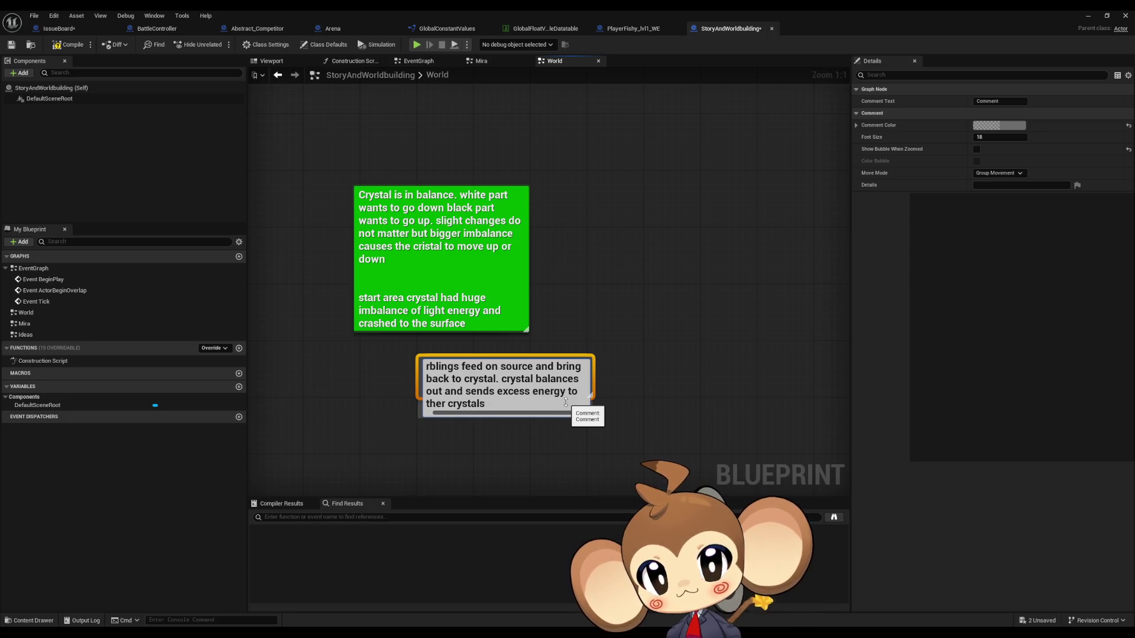
pyautogui.write('? to root')
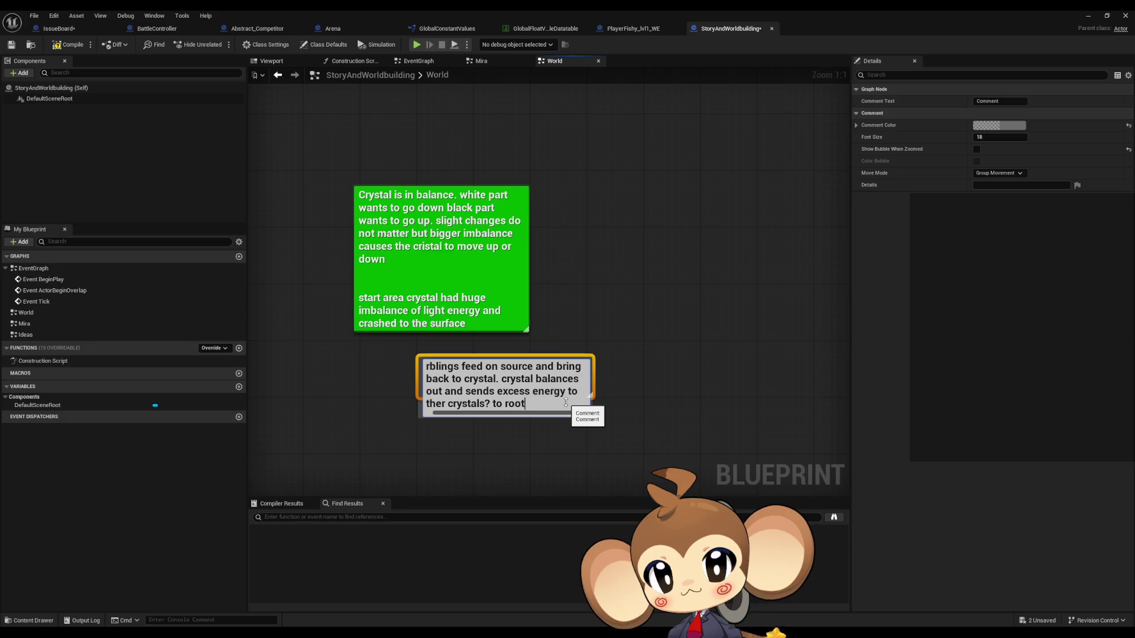
pyautogui.write(' crystal?')
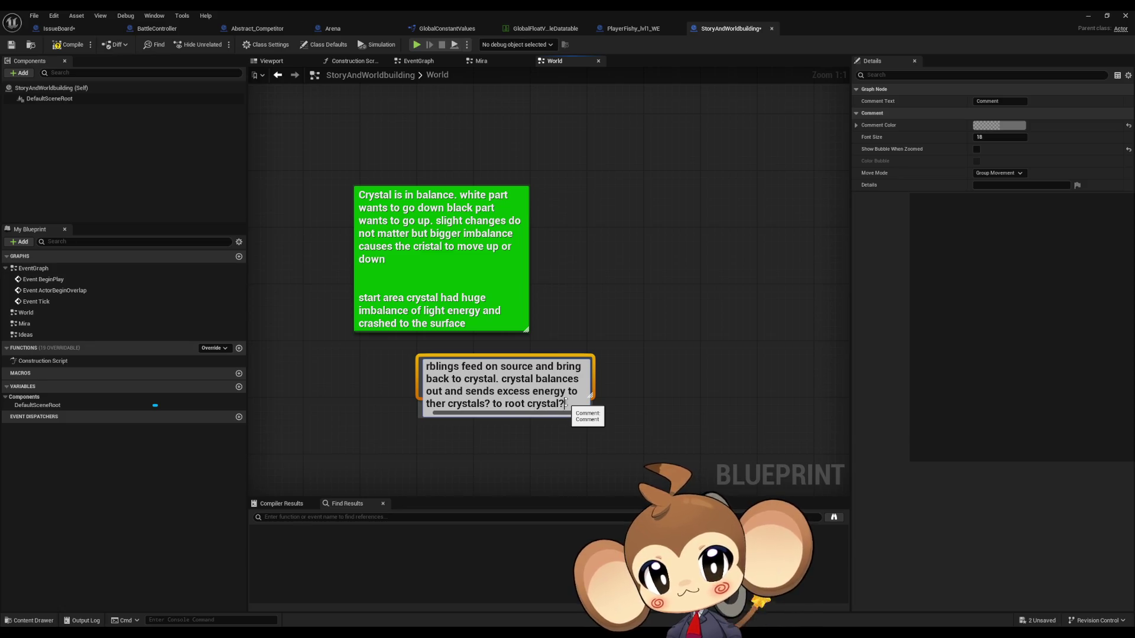
# On a new line add 'is the tree trying to get the original crystal back?' and commit.
pyautogui.hotkey('shift', 'Return')
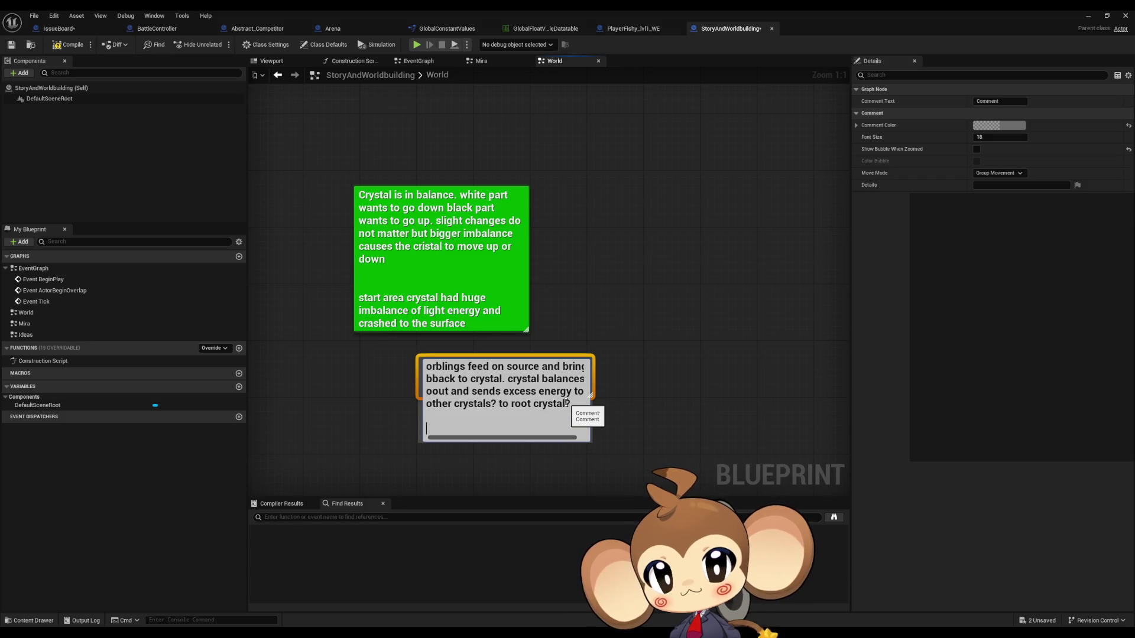
pyautogui.write('is the ')
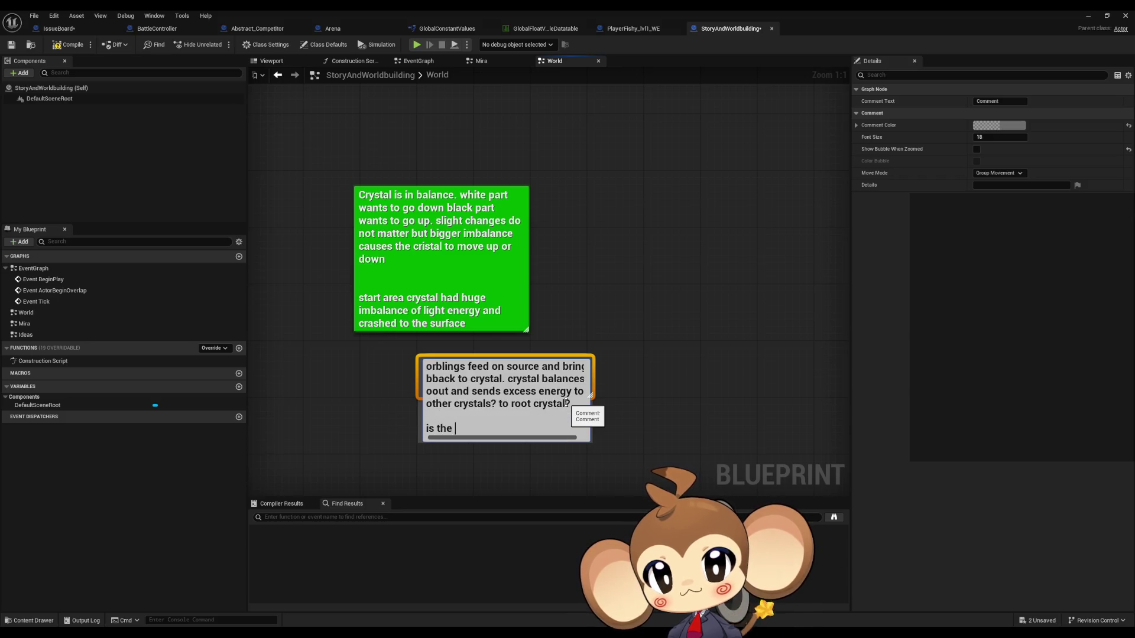
pyautogui.write('tree trying')
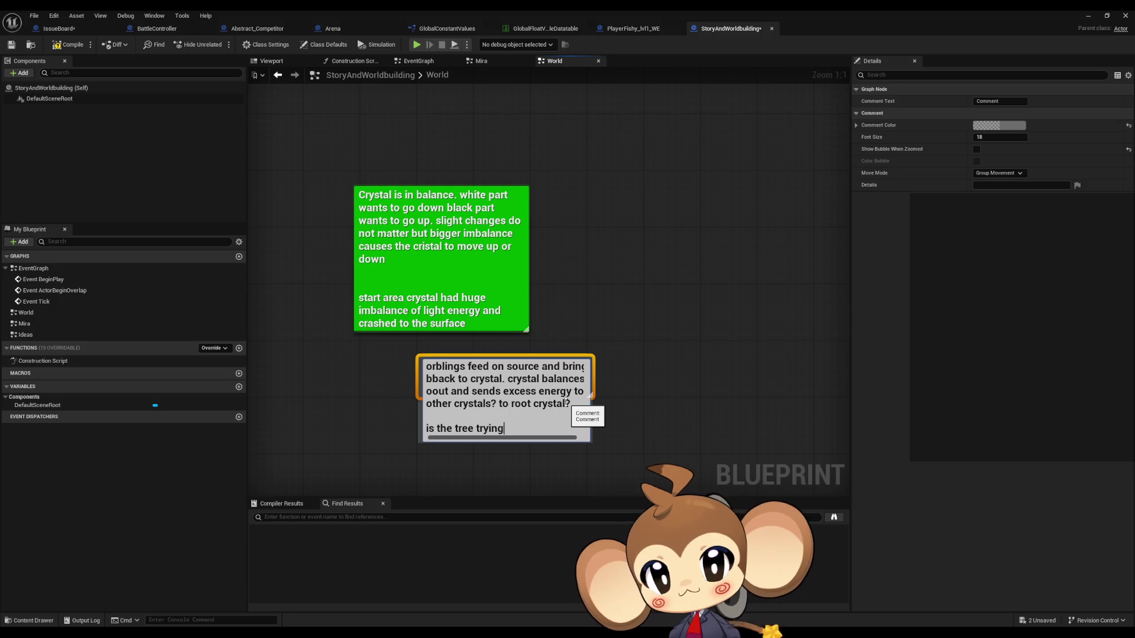
pyautogui.write(' to get ')
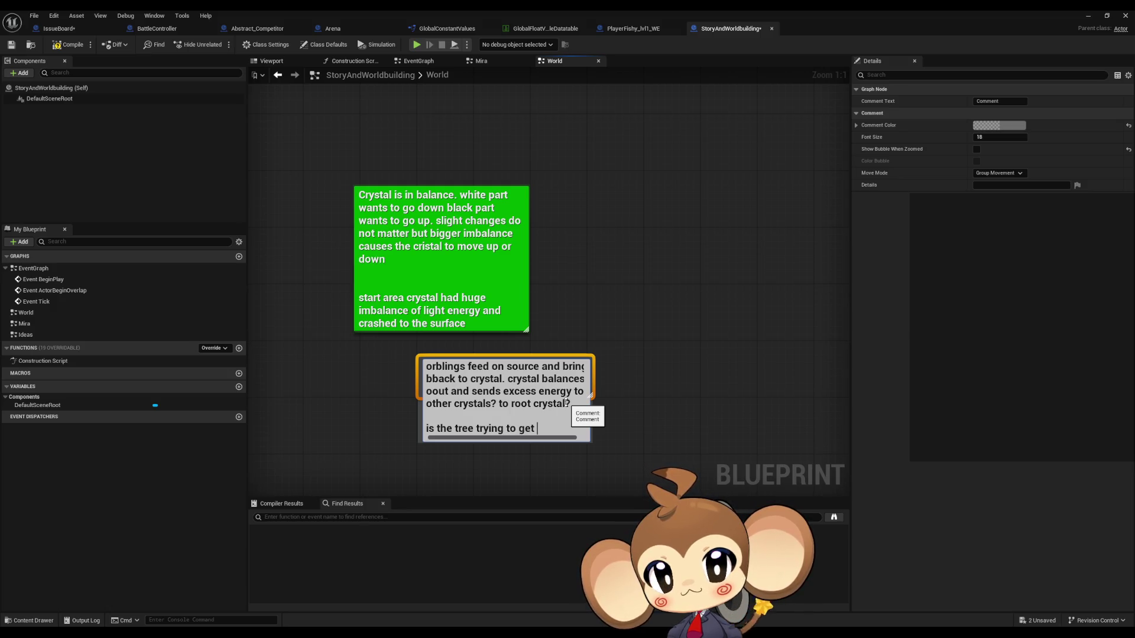
pyautogui.write('the ori')
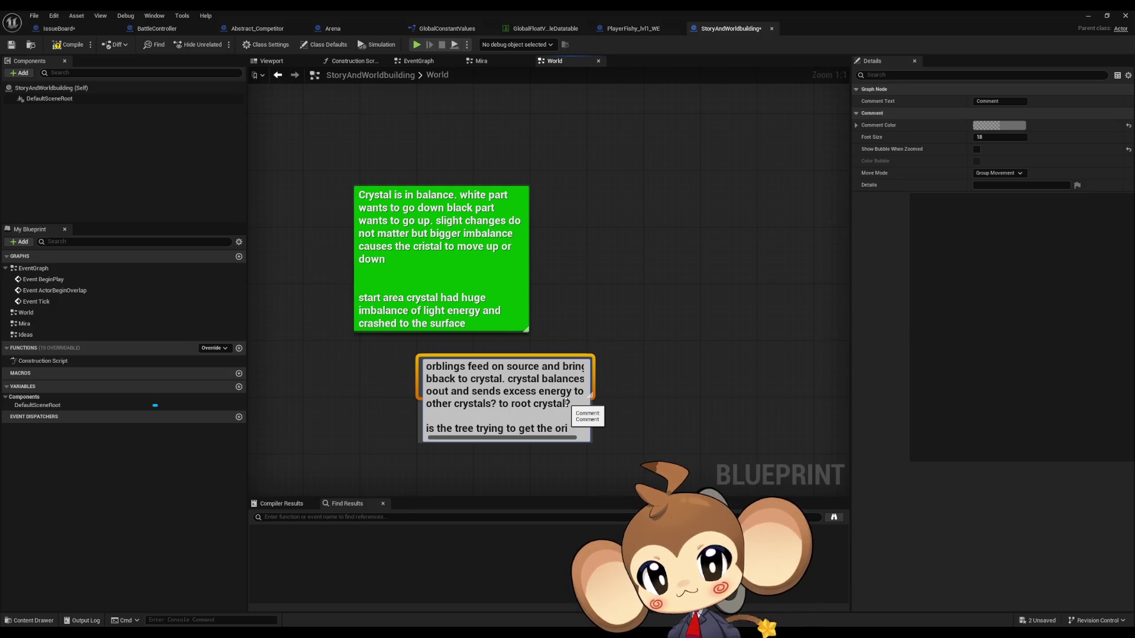
pyautogui.write('ginal cr')
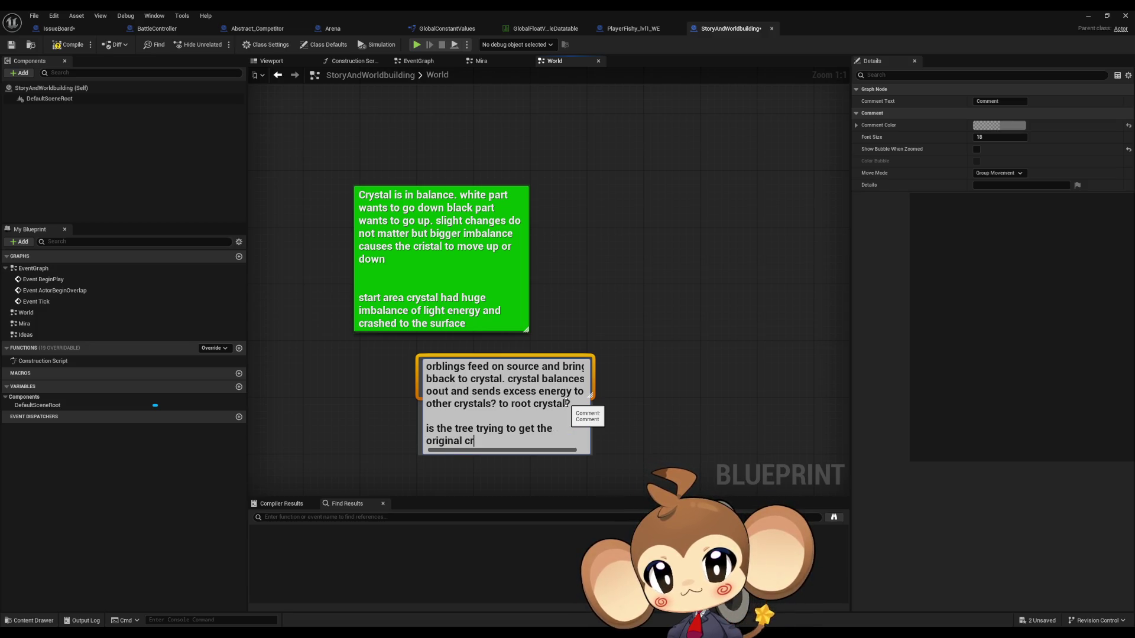
pyautogui.write('ystal ba')
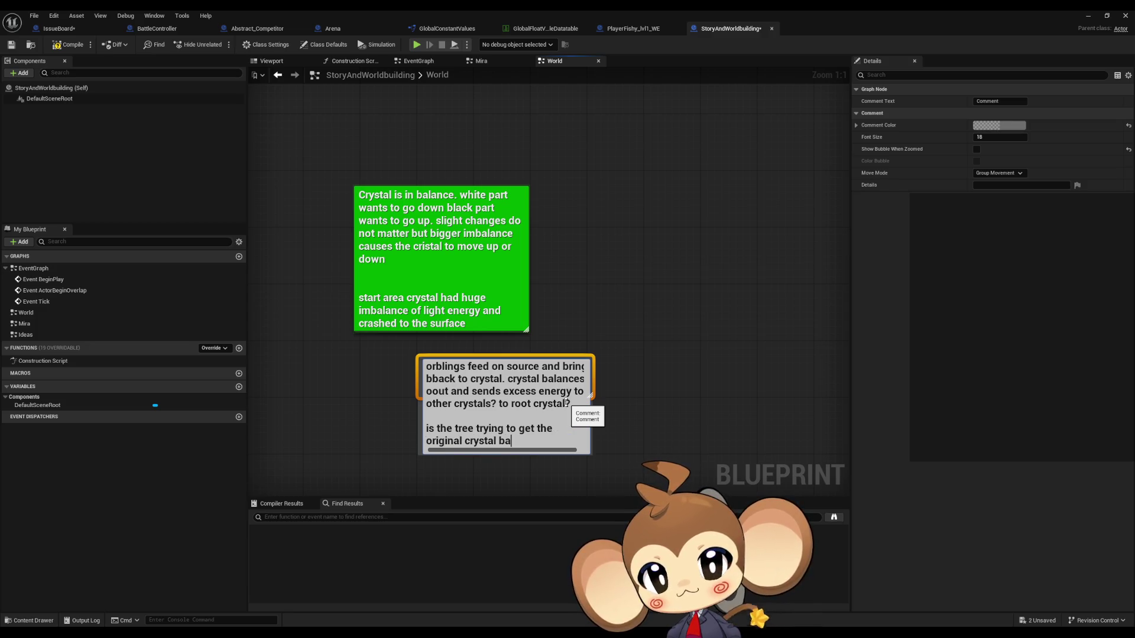
pyautogui.write('ck?')
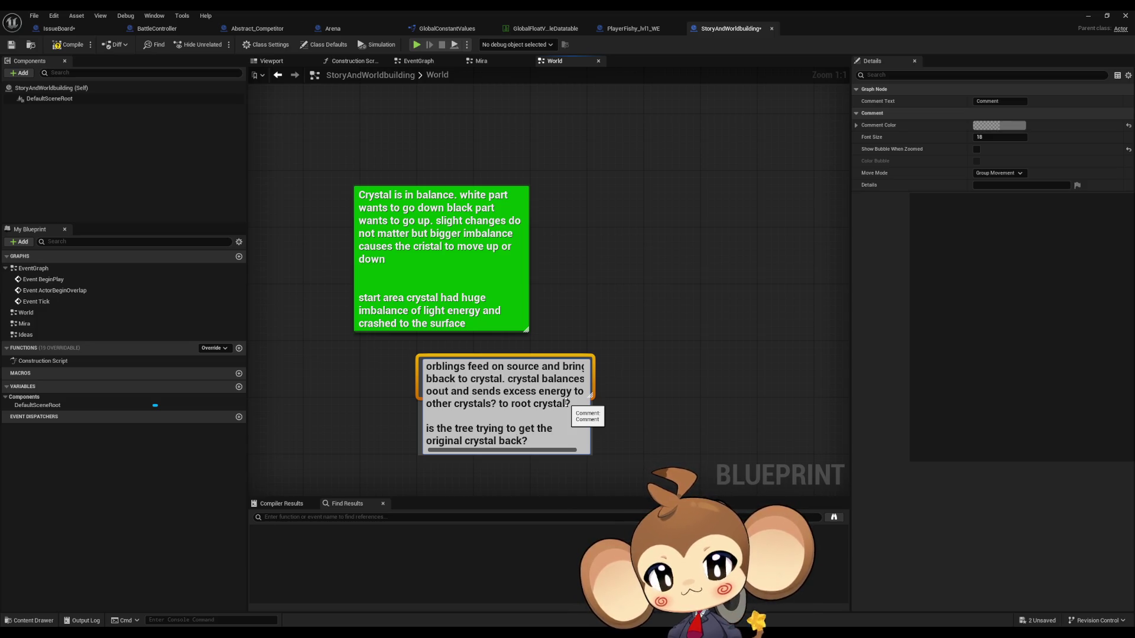
pyautogui.press('Return')
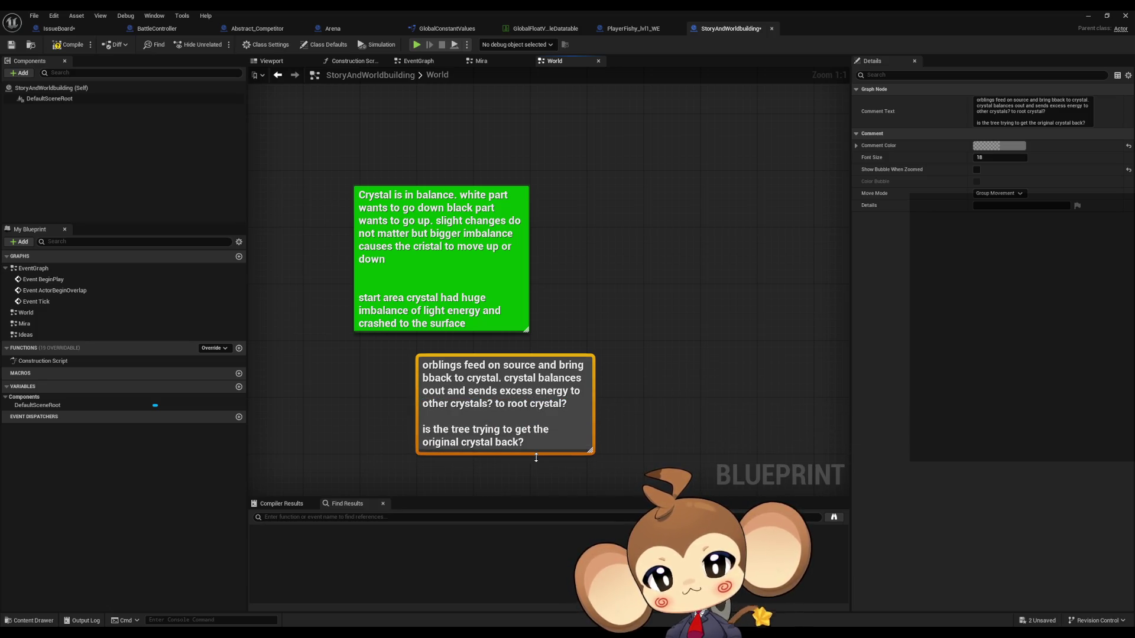
pyautogui.moveTo(675, 415); pyautogui.dragTo(651, 375)
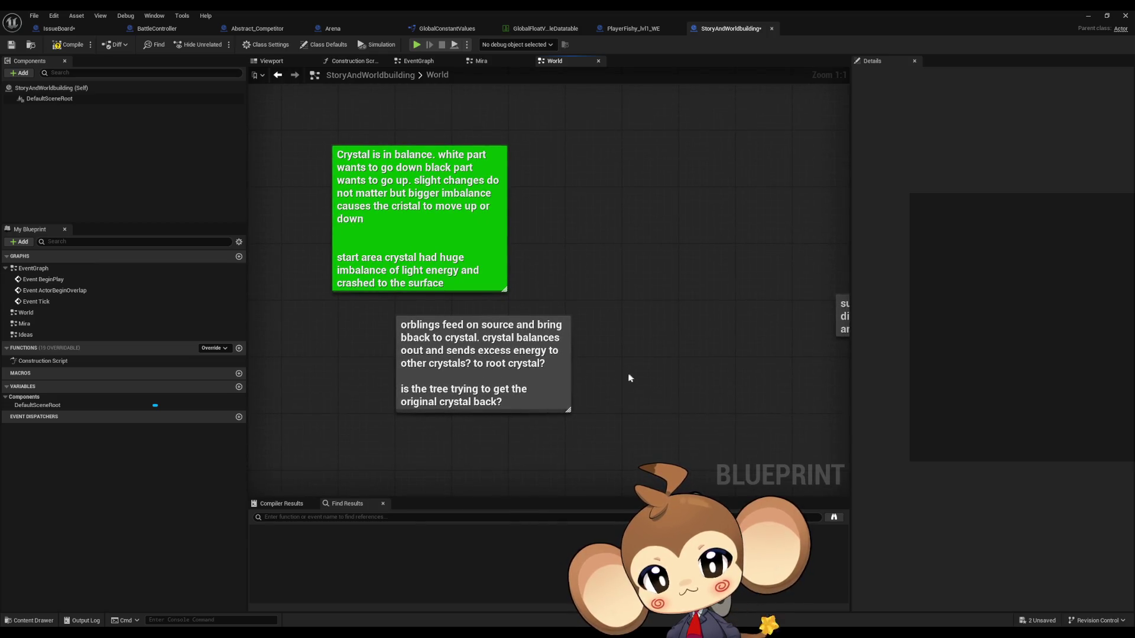
# Add a comment titled 'is bbg trying to stop this?' below the orbling note.
pyautogui.moveTo(543, 444); pyautogui.dragTo(557, 396)
pyautogui.write('c')
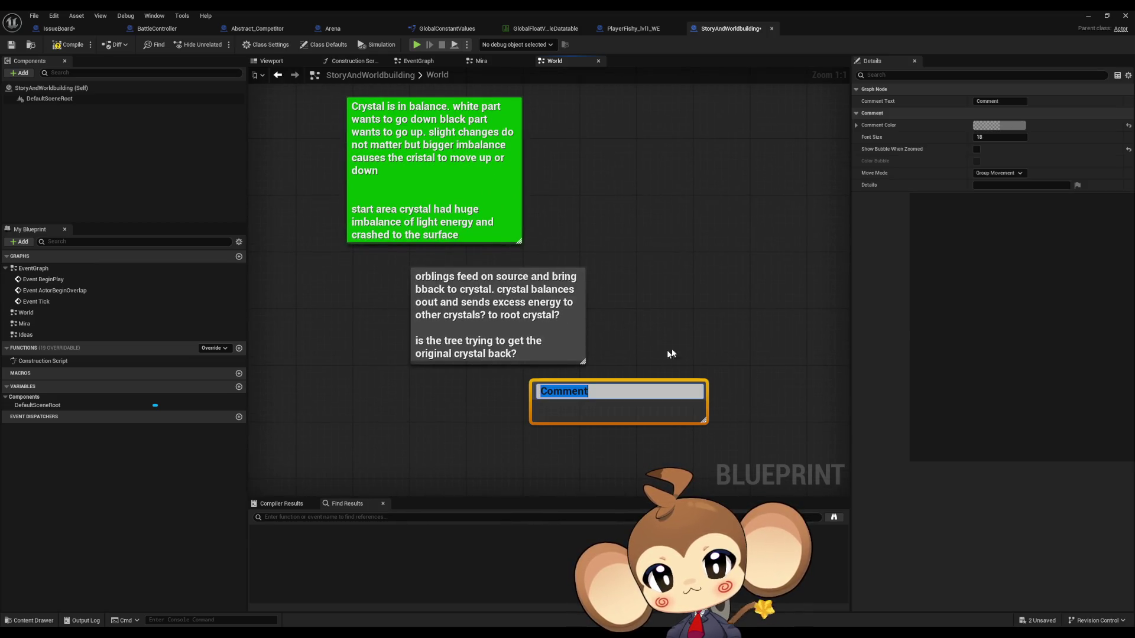
pyautogui.write('is b')
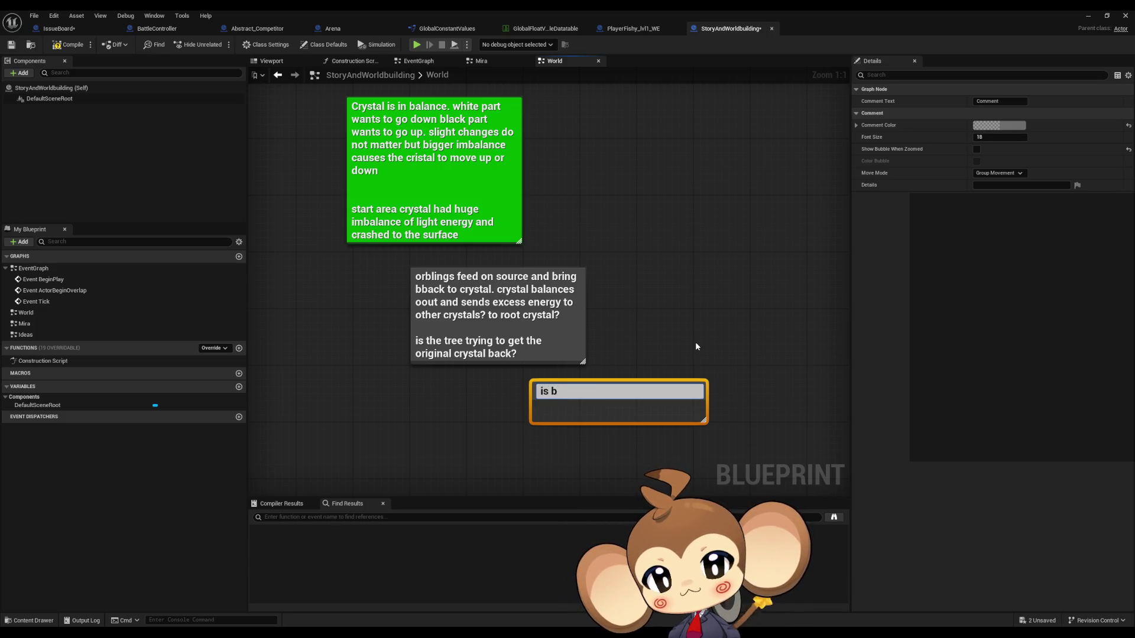
pyautogui.write('b')
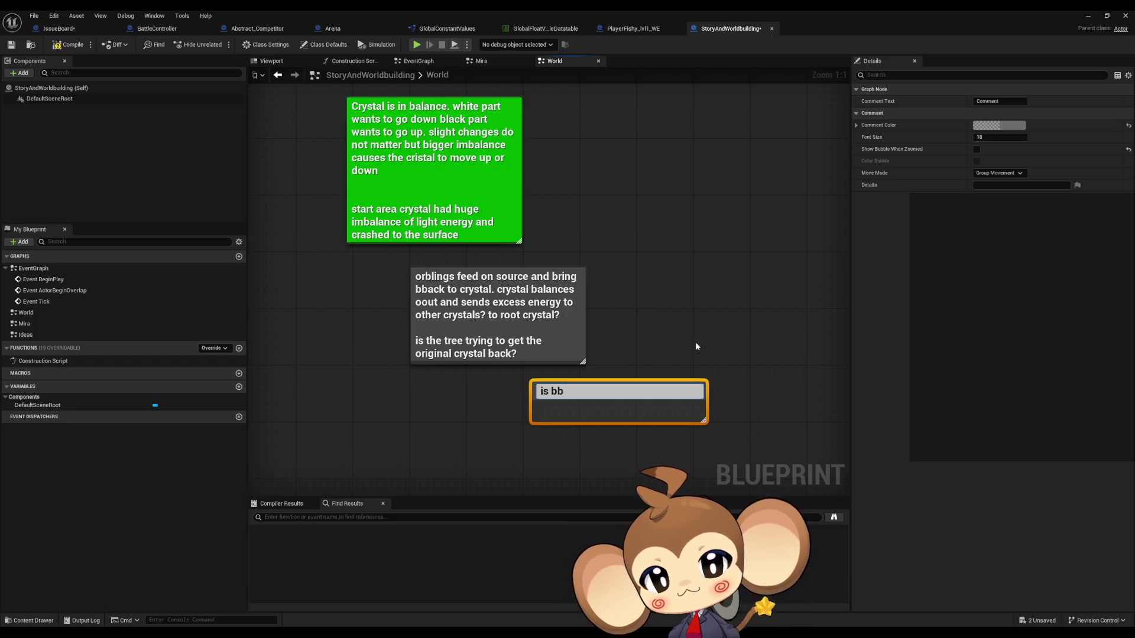
pyautogui.write('g')
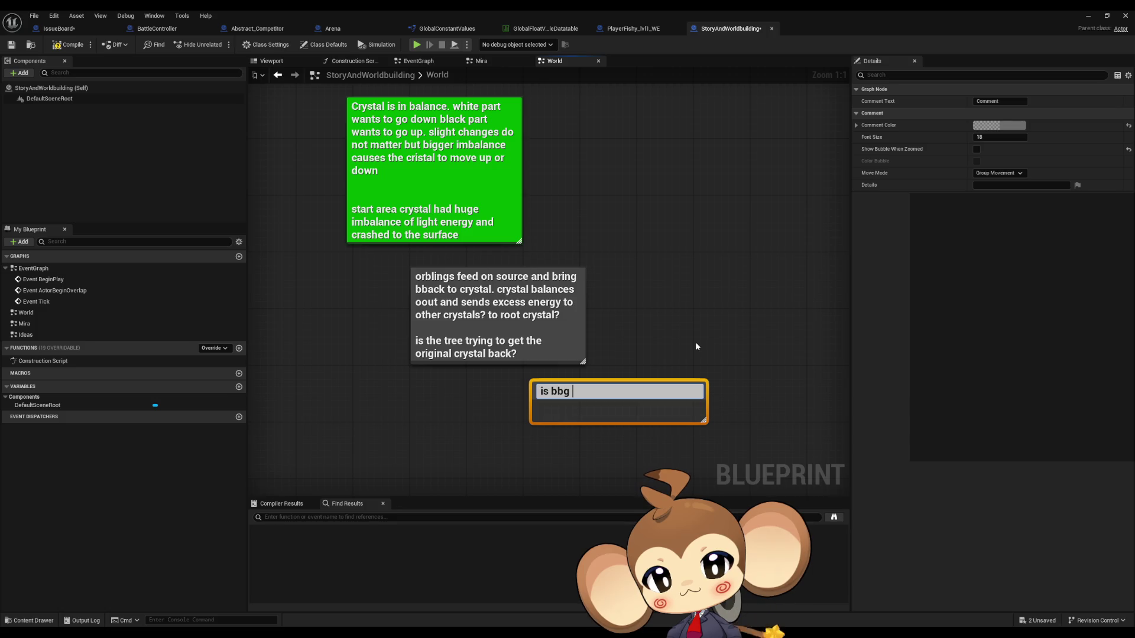
pyautogui.write(' tryi')
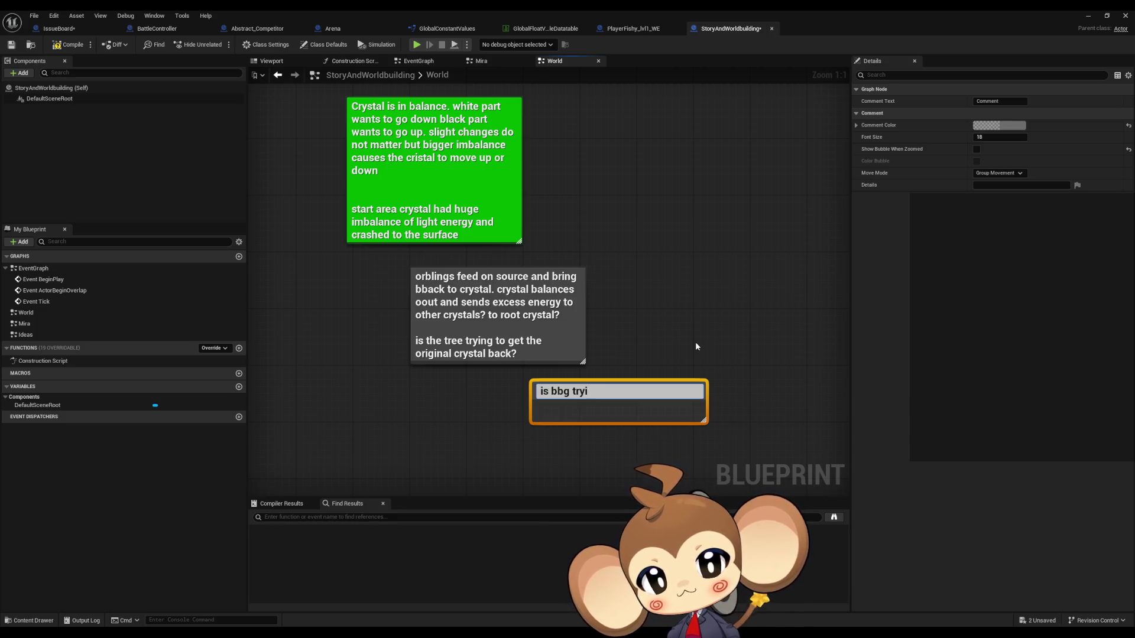
pyautogui.write('ng to stop')
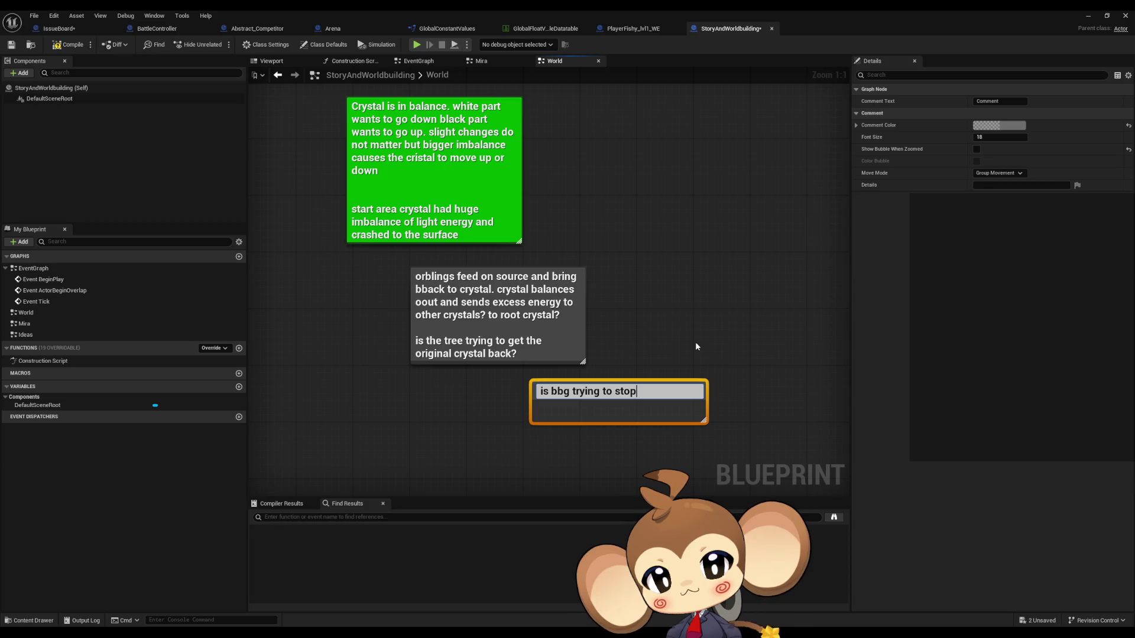
pyautogui.write(' this?')
pyautogui.press('Return')
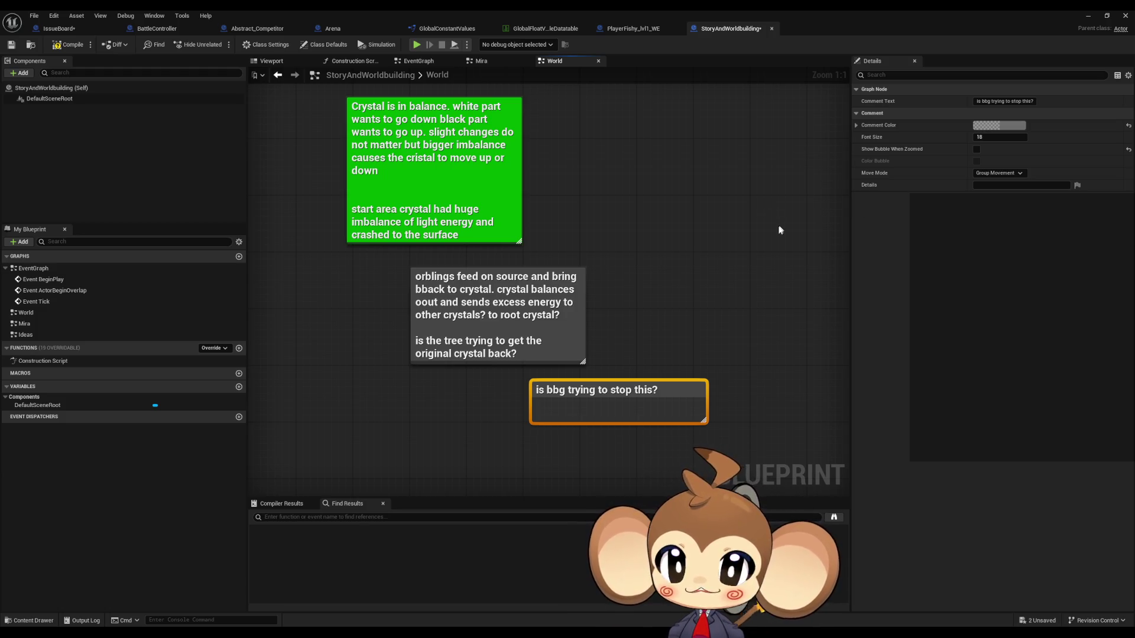
pyautogui.click(696, 201)
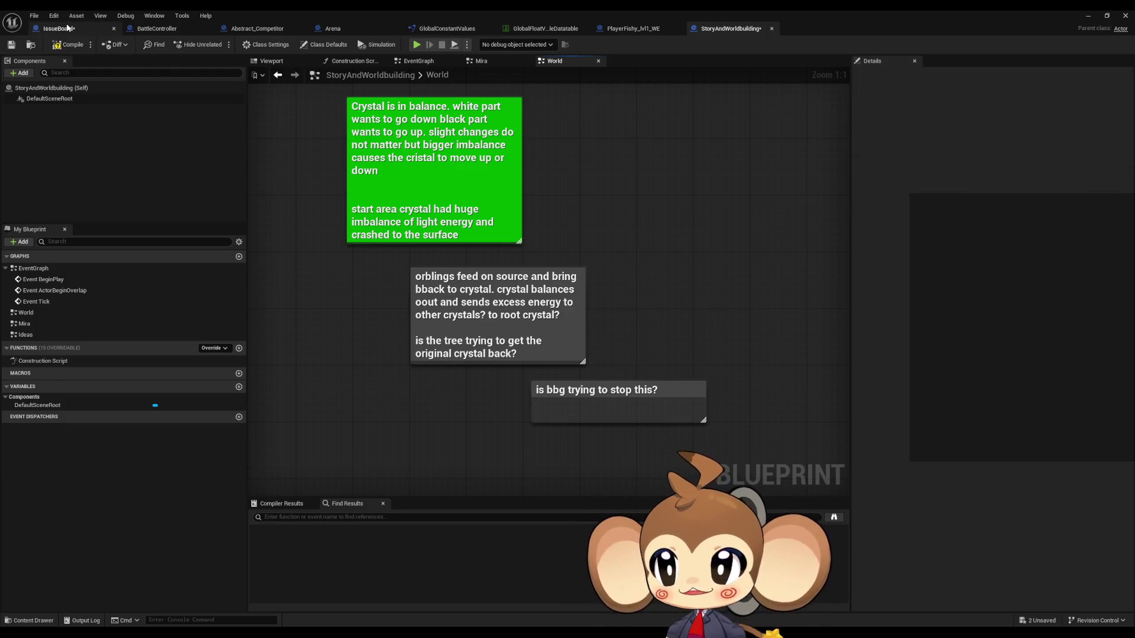
pyautogui.click(64, 29)
pyautogui.click(1091, 17)
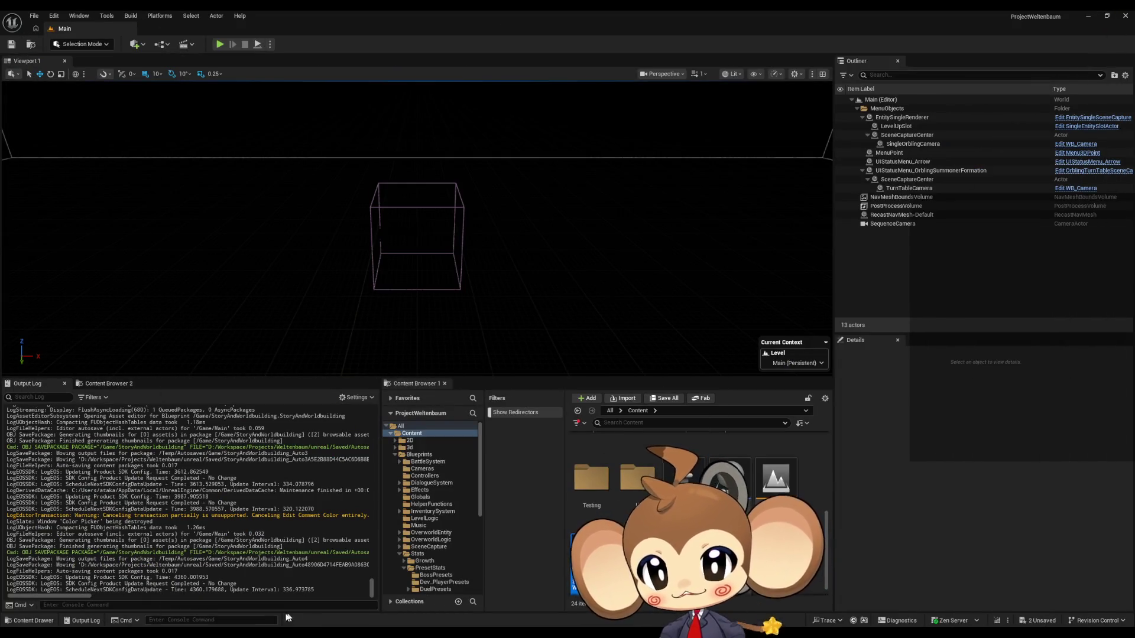
# Switch back to the Paint window with the duel-area sketches.
pyautogui.hotkey('alt', 'Tab')
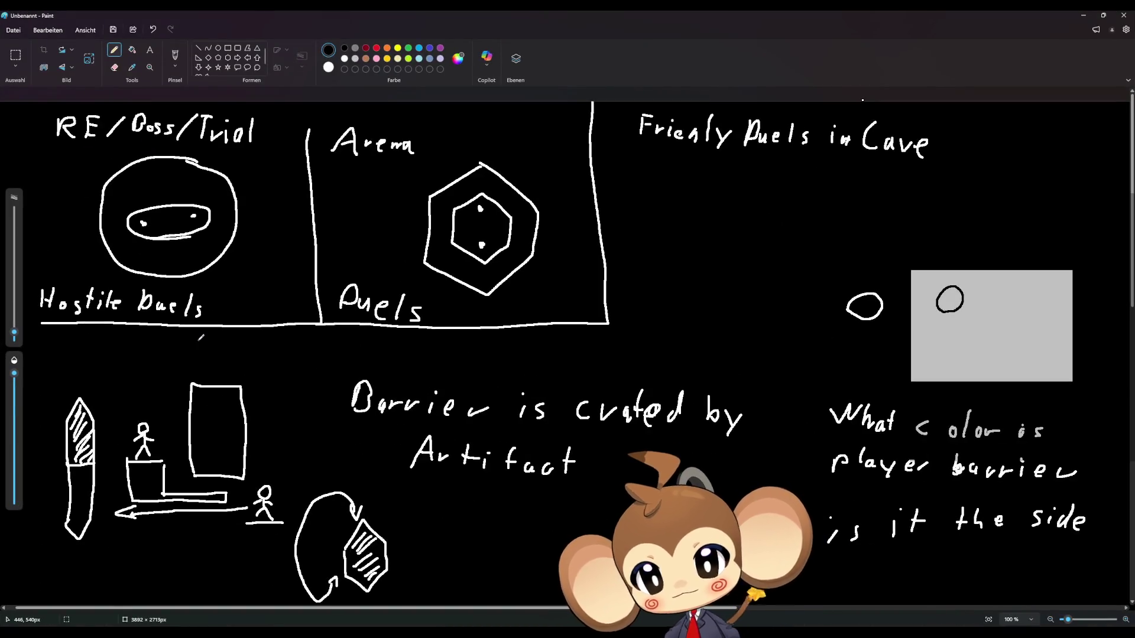
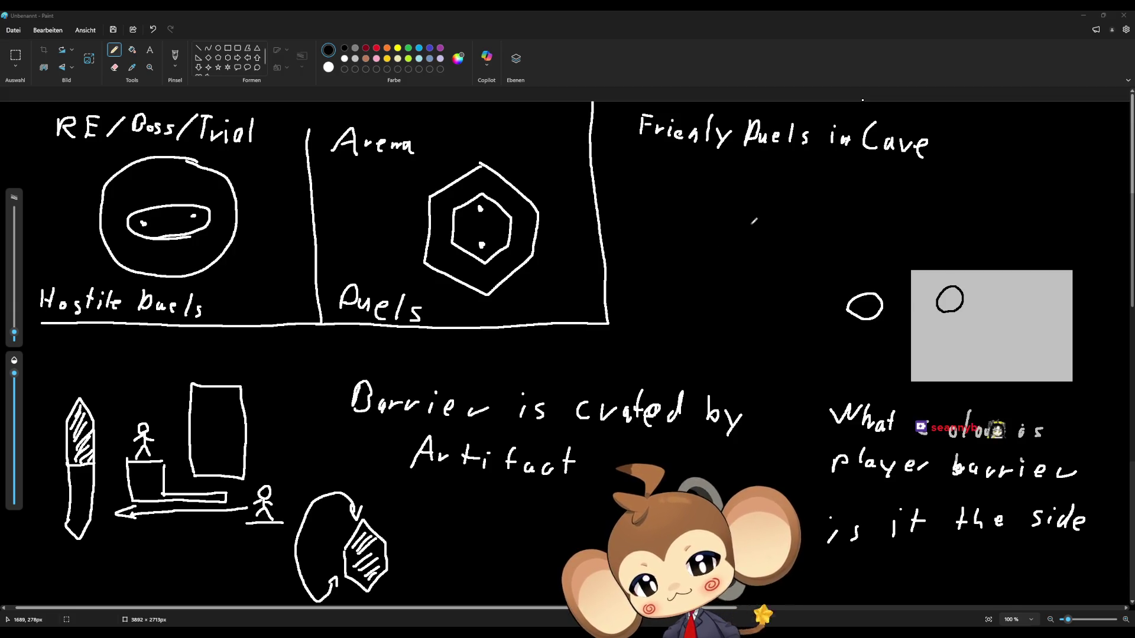
# Draw a circle with an inner oval and small marks under the cave heading, plus a pointer line into it.
pyautogui.moveTo(754, 221)
pyautogui.mouseDown()
pyautogui.moveTo(698, 220)
pyautogui.moveTo(717, 320)
pyautogui.moveTo(788, 267)
pyautogui.moveTo(758, 219)
pyautogui.moveTo(746, 219)
pyautogui.mouseUp()
pyautogui.moveTo(757, 276)
pyautogui.mouseDown()
pyautogui.moveTo(704, 281)
pyautogui.moveTo(759, 266)
pyautogui.moveTo(749, 281)
pyautogui.mouseUp()
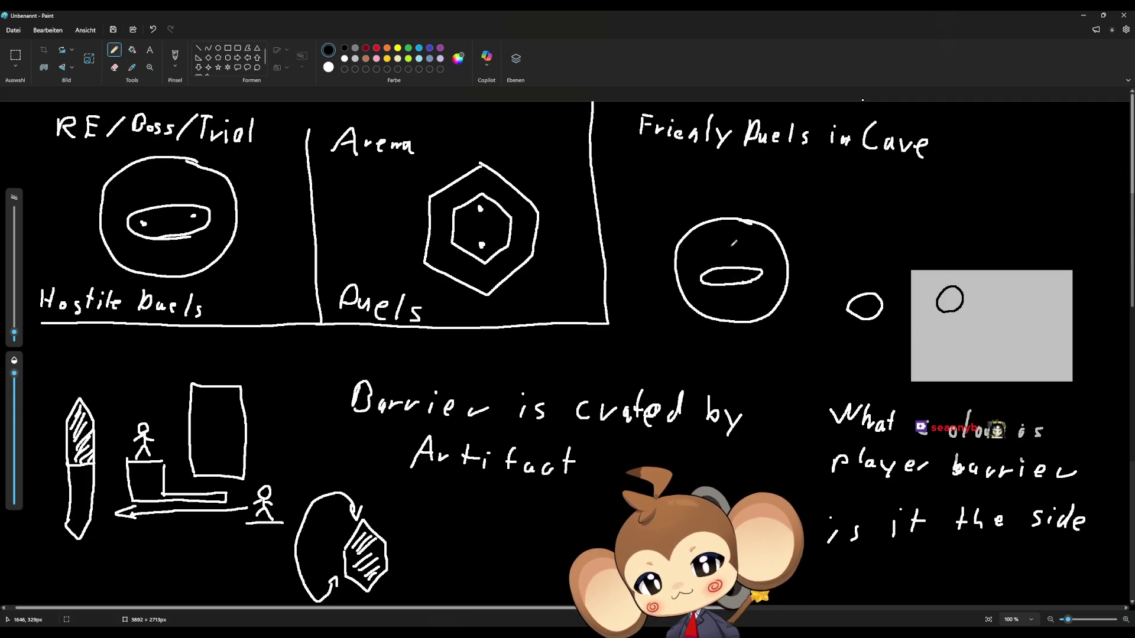
pyautogui.click(732, 246)
pyautogui.moveTo(726, 244)
pyautogui.mouseDown()
pyautogui.moveTo(711, 247)
pyautogui.moveTo(751, 242)
pyautogui.moveTo(746, 253)
pyautogui.mouseUp()
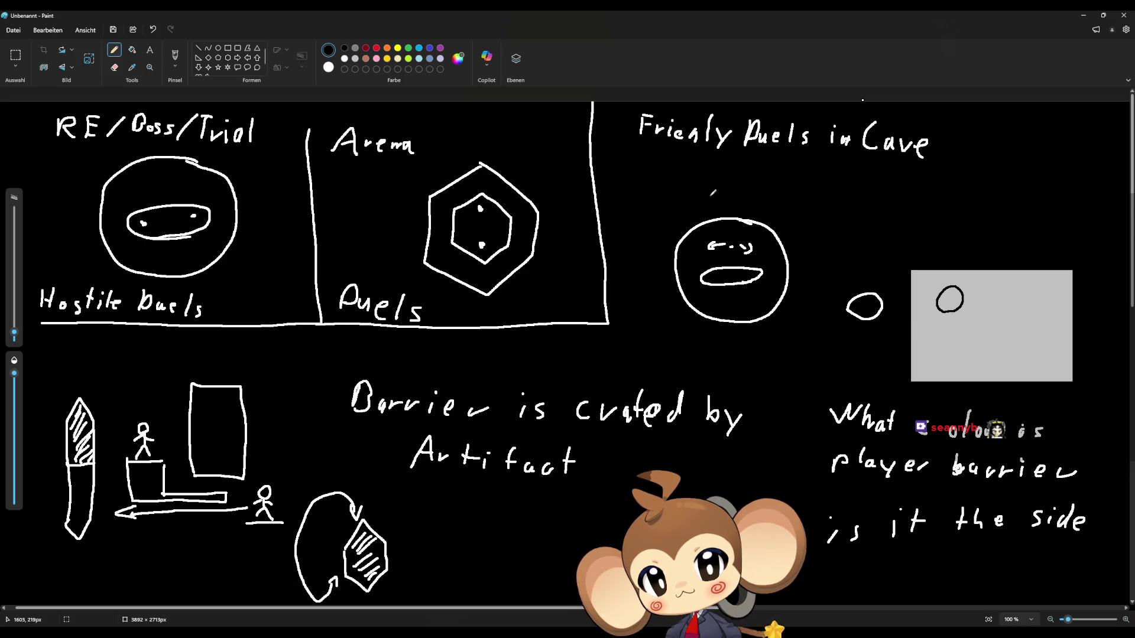
pyautogui.moveTo(710, 195); pyautogui.dragTo(733, 236)
# Handwrite the label 'Source of barrier' above the circle.
pyautogui.moveTo(690, 177)
pyautogui.mouseDown()
pyautogui.moveTo(681, 192)
pyautogui.moveTo(763, 189)
pyautogui.mouseUp()
pyautogui.moveTo(775, 176); pyautogui.dragTo(768, 195)
pyautogui.moveTo(764, 187); pyautogui.dragTo(798, 189)
pyautogui.moveTo(814, 189)
pyautogui.mouseDown()
pyautogui.moveTo(807, 199)
pyautogui.moveTo(834, 193)
pyautogui.mouseUp()
pyautogui.moveTo(834, 201)
pyautogui.mouseDown()
pyautogui.moveTo(844, 189)
pyautogui.moveTo(845, 201)
pyautogui.mouseUp()
pyautogui.moveTo(849, 183); pyautogui.dragTo(868, 202)
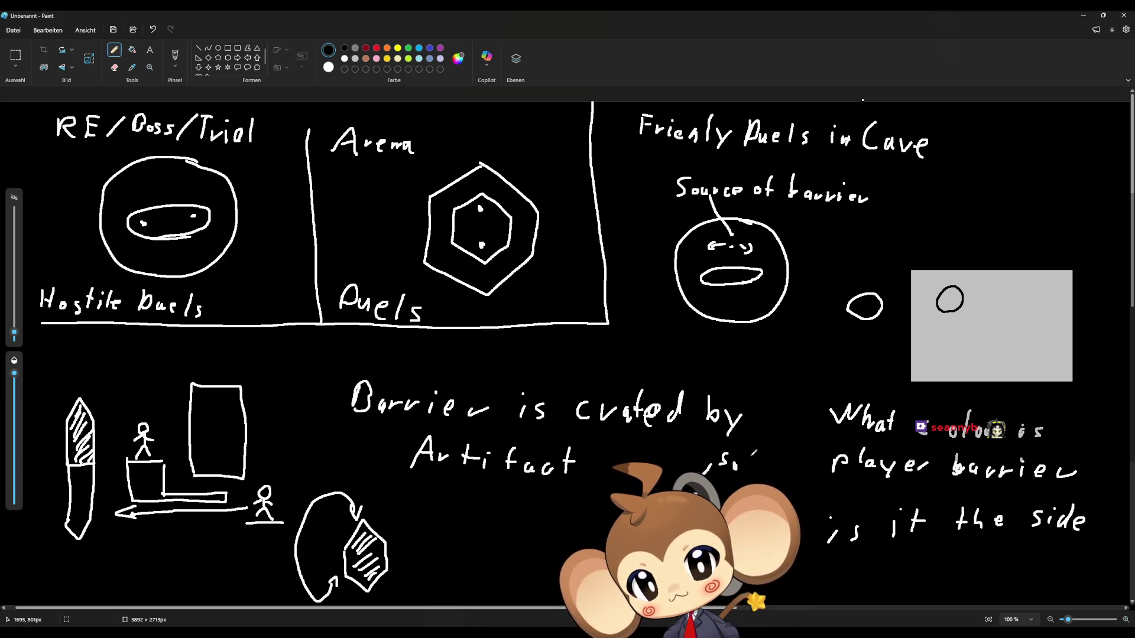
# Add handwritten strokes after 'Artifact' and a stroke below that note.
pyautogui.moveTo(751, 454); pyautogui.dragTo(742, 468)
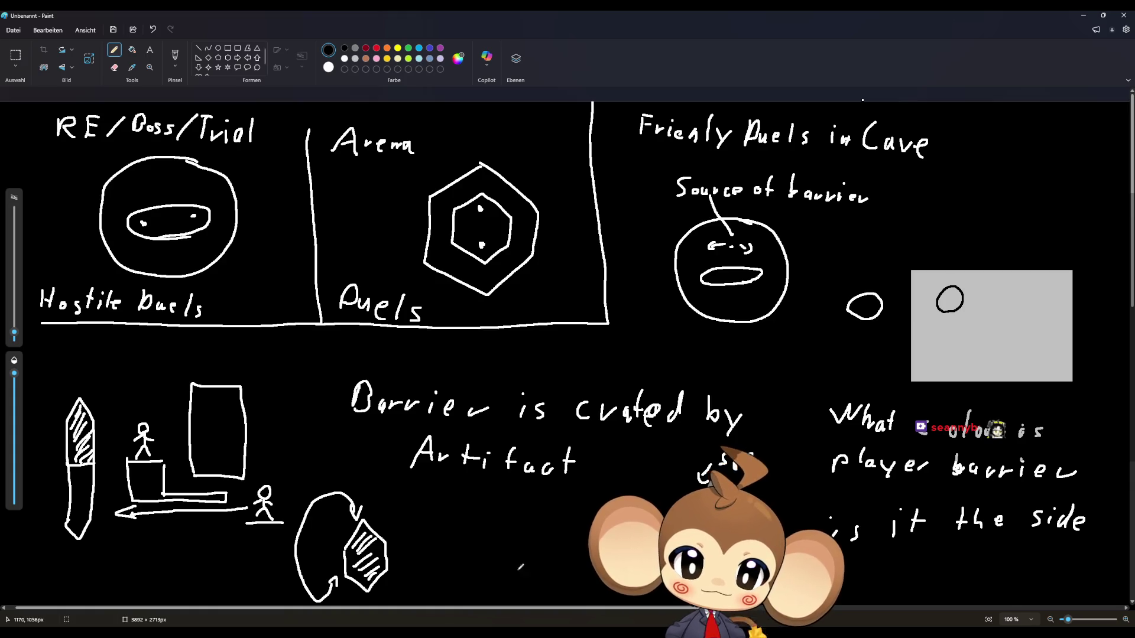
pyautogui.moveTo(583, 520)
pyautogui.mouseDown()
pyautogui.moveTo(551, 580)
pyautogui.moveTo(572, 598)
pyautogui.moveTo(594, 585)
pyautogui.mouseUp()
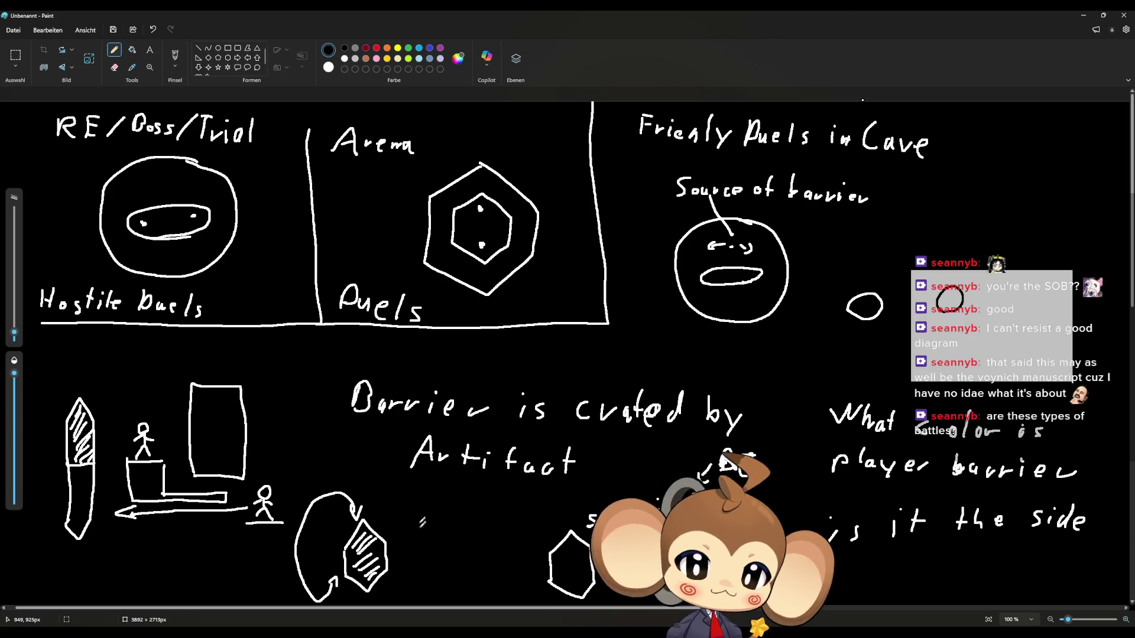
# Bring up the Unreal Engine window previews from the taskbar.
pyautogui.click(437, 622)
# Play the level in the editor, load the saved game, walk onto the stairs, then stop the session.
pyautogui.click(378, 585)
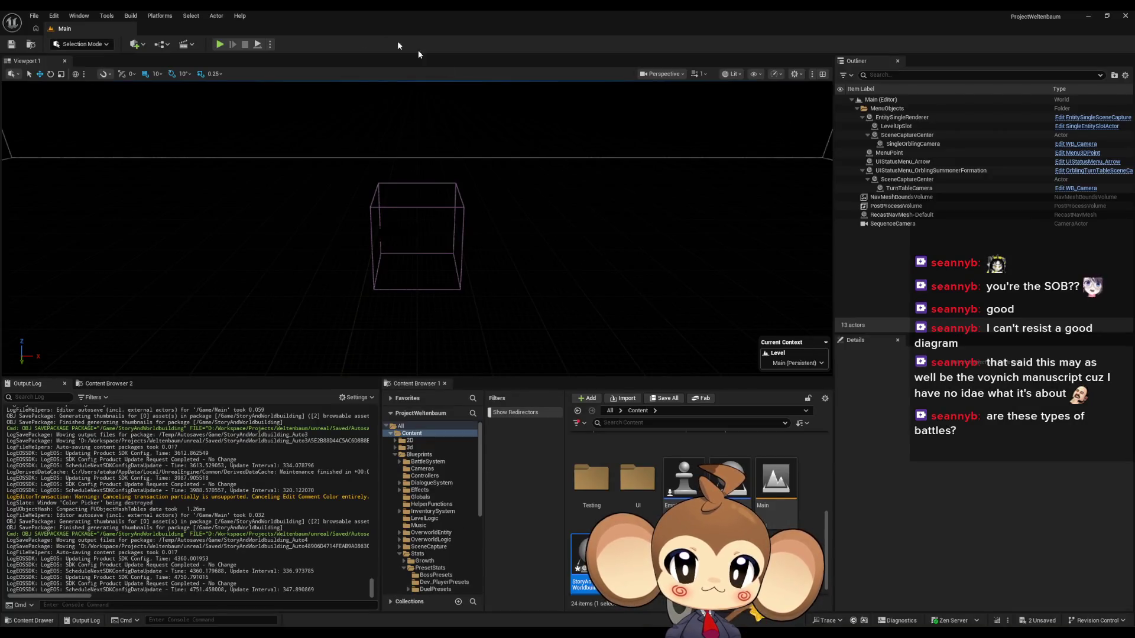
pyautogui.hotkey('alt', 'p')
pyautogui.press('space')
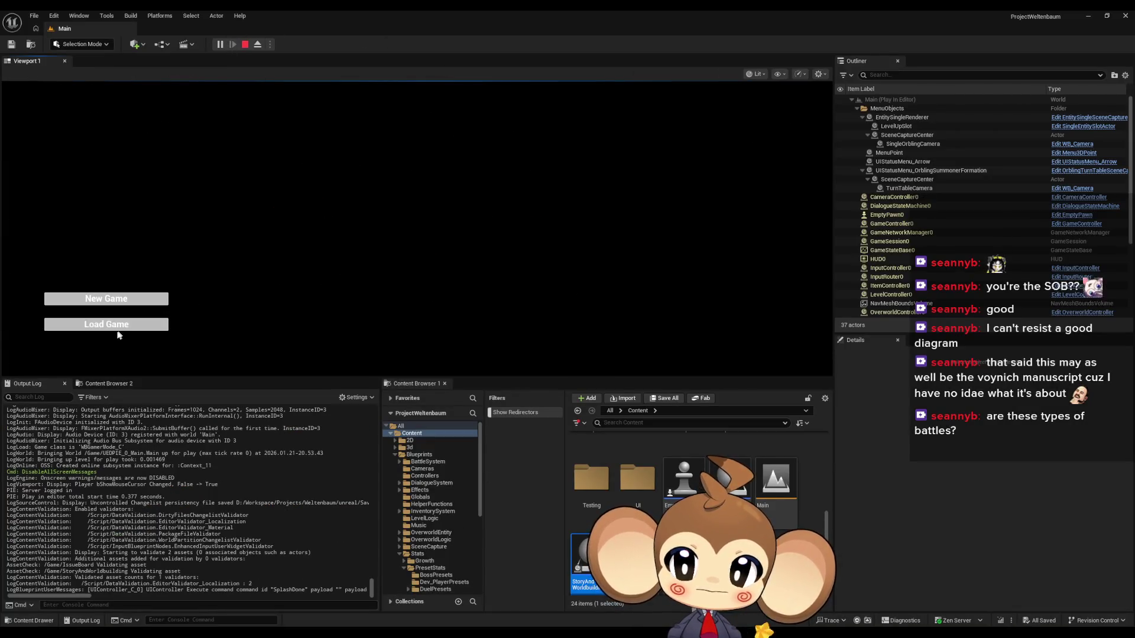
pyautogui.click(119, 328)
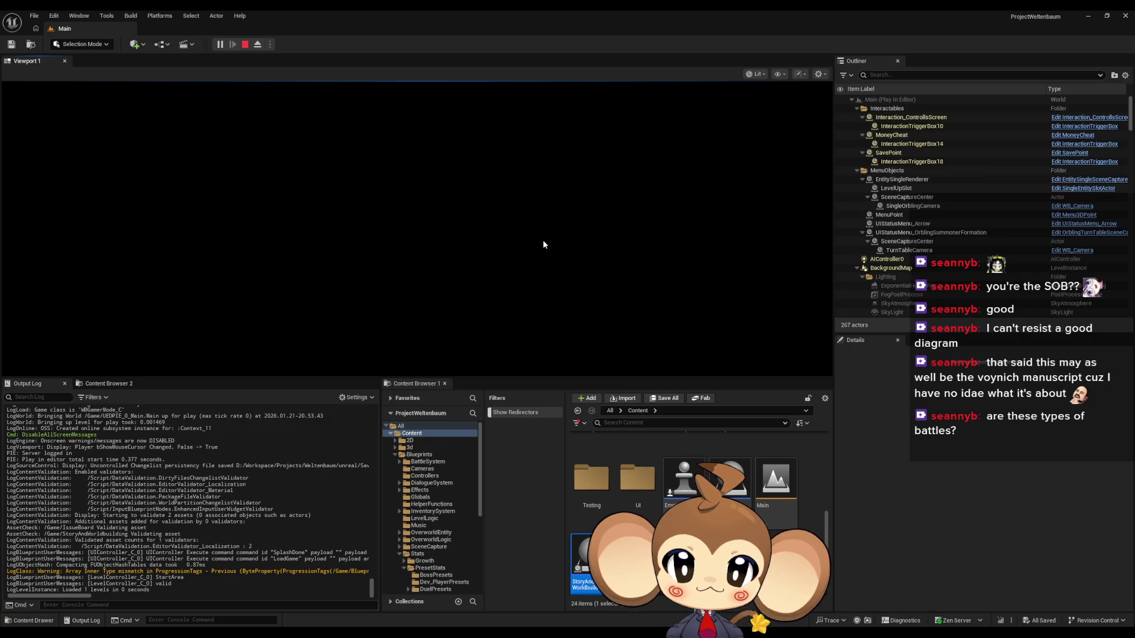
pyautogui.press('w')
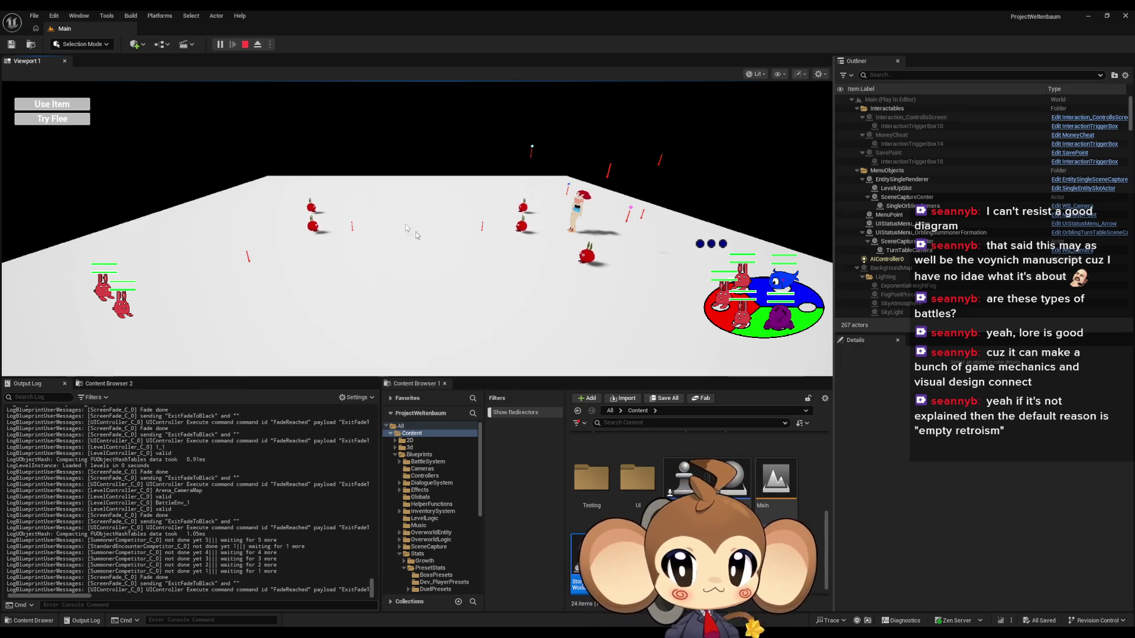
pyautogui.click(244, 44)
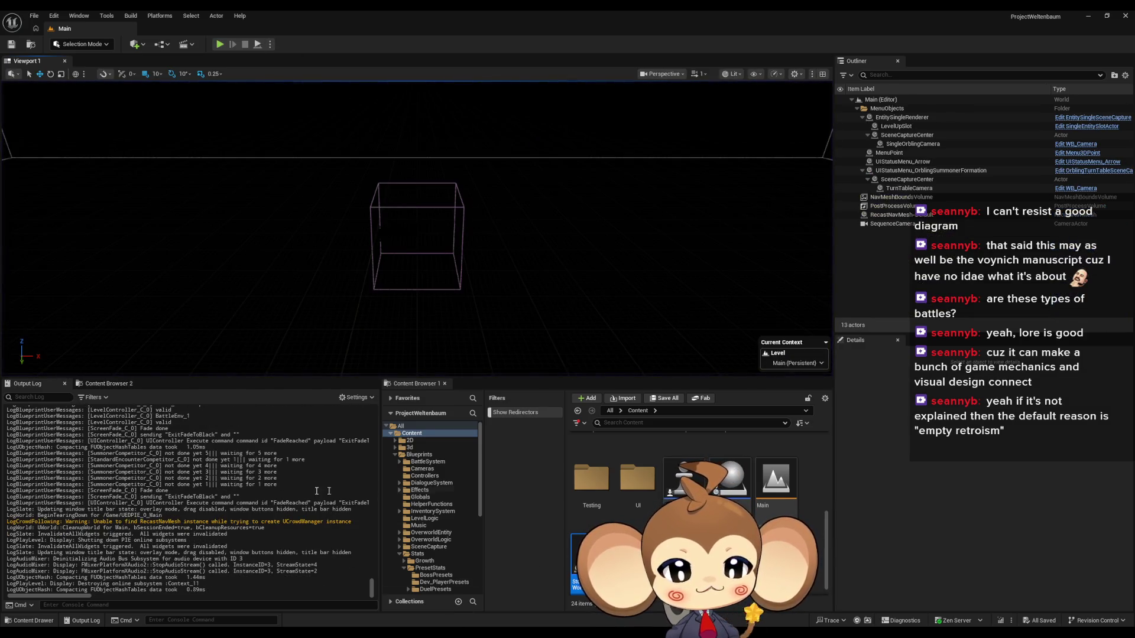
# Switch from the editor to the Paint diagram of duel arenas and barriers.
pyautogui.hotkey('alt', 'Tab')
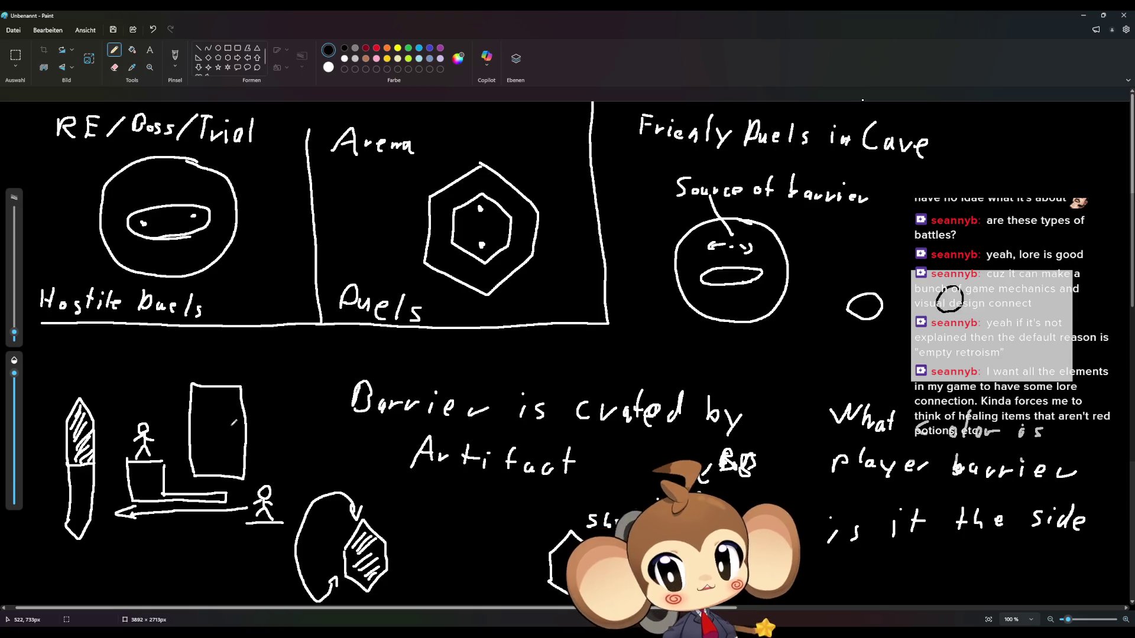
# Add a curved stroke and a small v mark to the Paint sketch, then show the Unreal Engine windows.
pyautogui.moveTo(127, 456)
pyautogui.mouseDown()
pyautogui.moveTo(109, 448)
pyautogui.moveTo(99, 496)
pyautogui.moveTo(127, 507)
pyautogui.moveTo(121, 519)
pyautogui.moveTo(133, 503)
pyautogui.mouseUp()
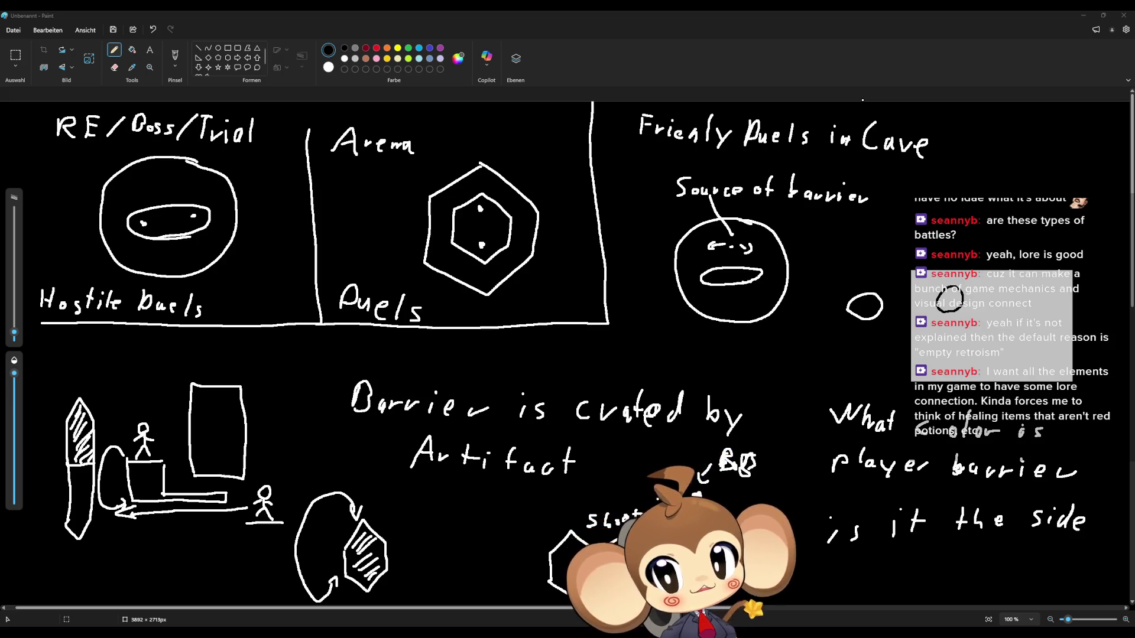
pyautogui.moveTo(111, 383); pyautogui.dragTo(113, 399)
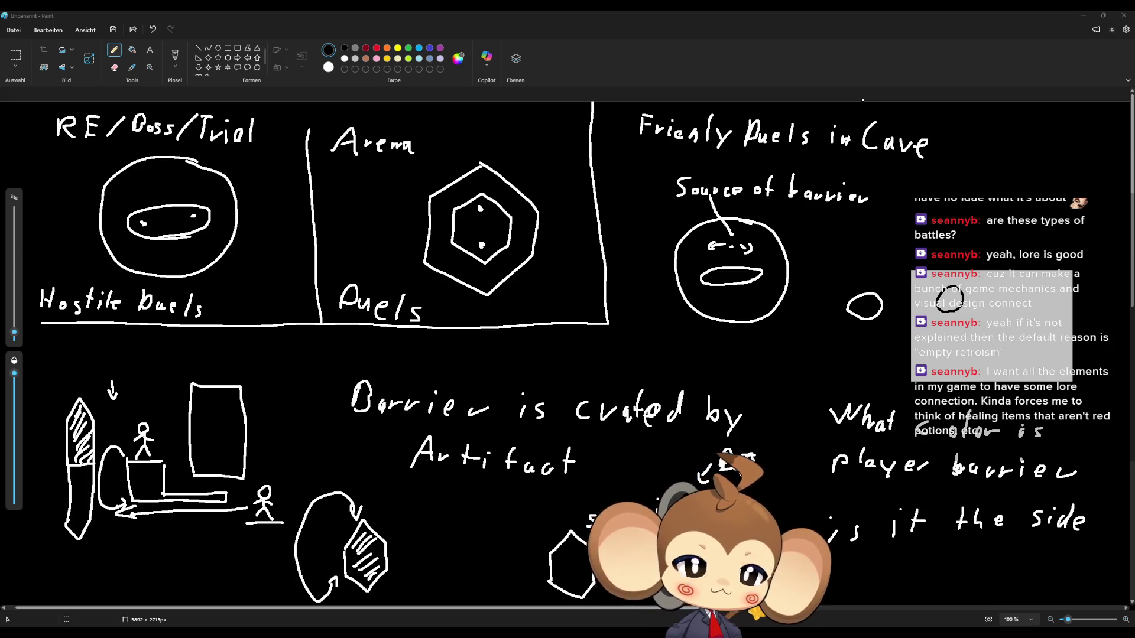
pyautogui.click(129, 482)
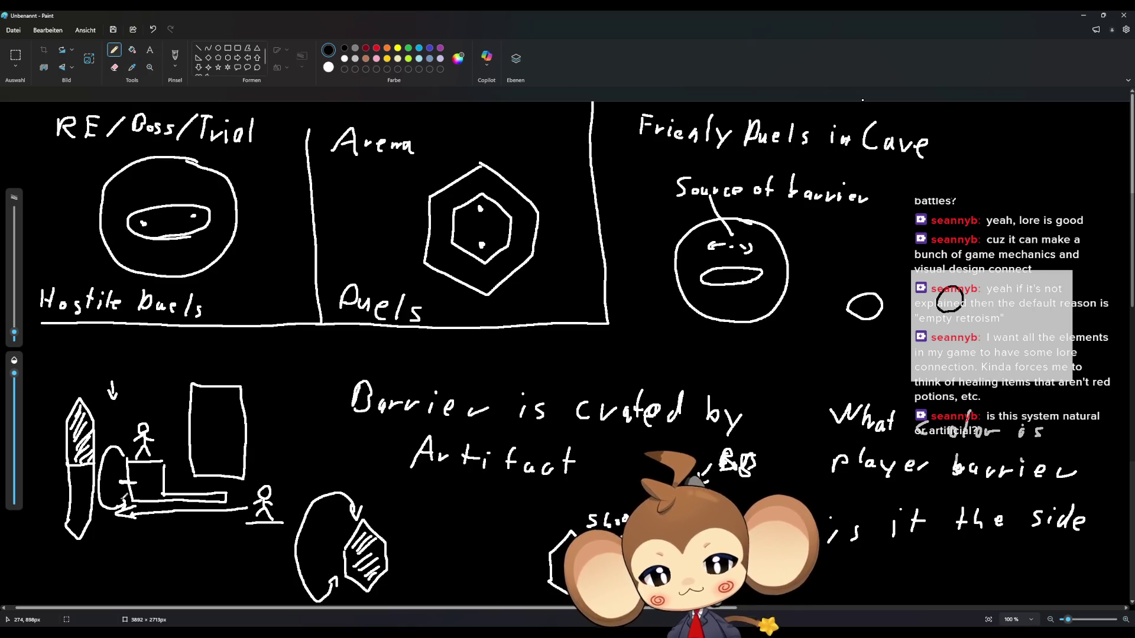
pyautogui.click(507, 615)
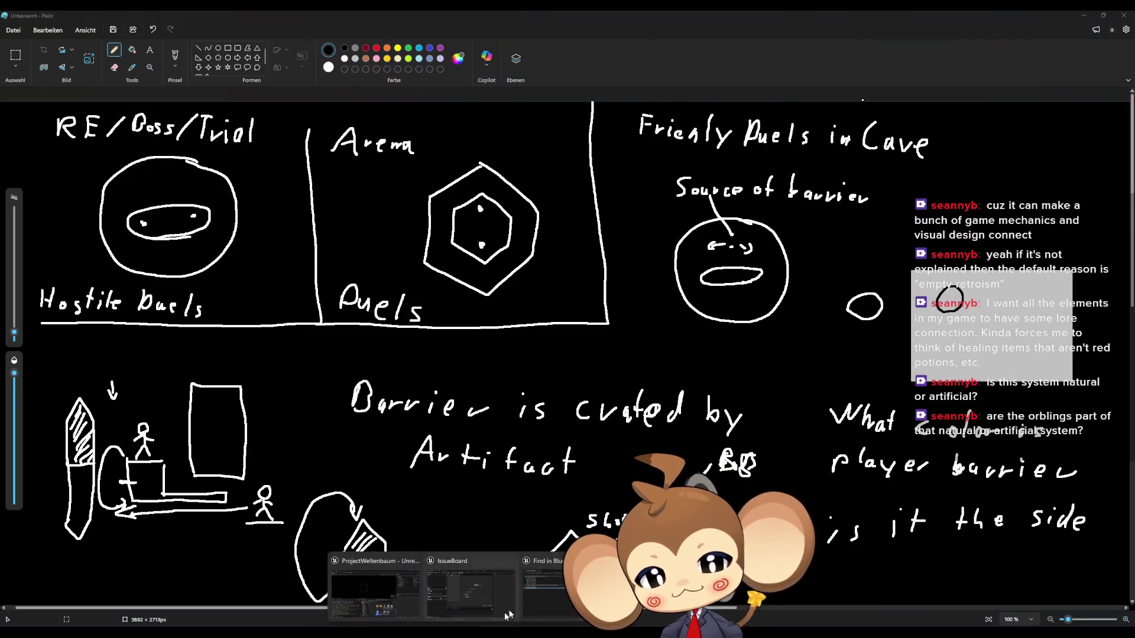
# Add a 'Swarms have artefact' comment to the IssueBoard EventGraph.
pyautogui.click(496, 603)
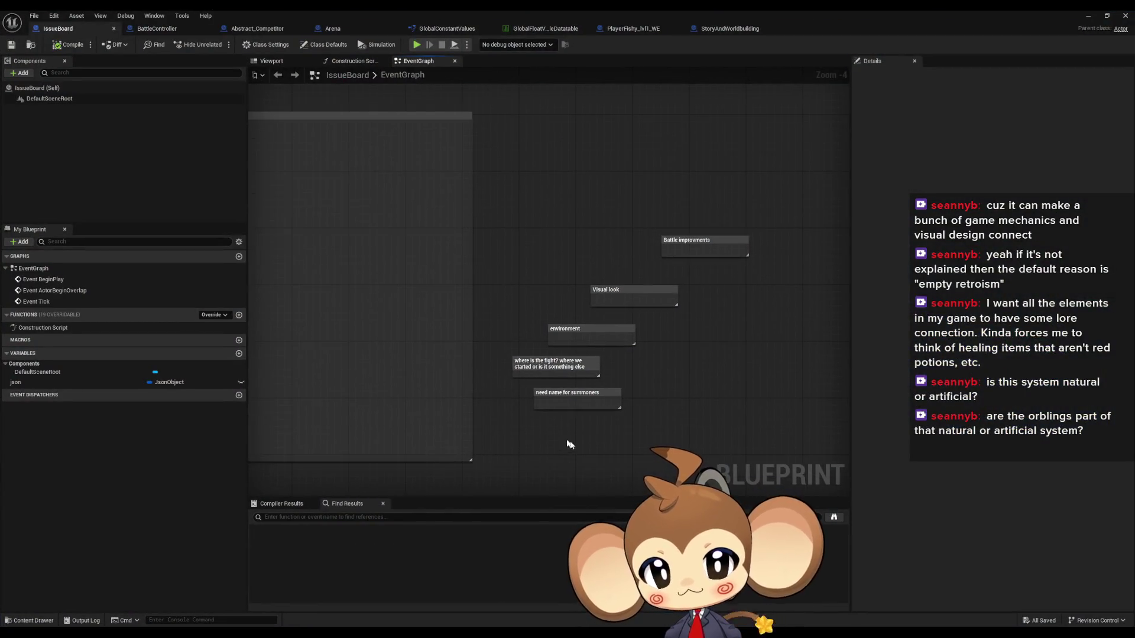
pyautogui.scroll(-3, 569, 444)
pyautogui.scroll(2, 429, 289)
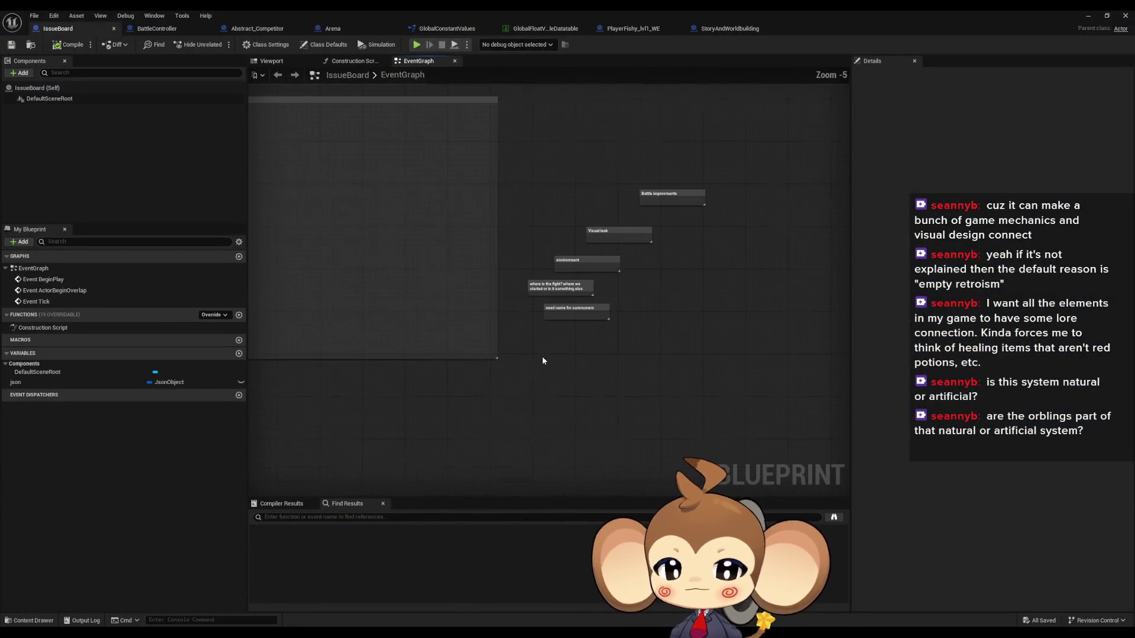
pyautogui.scroll(3, 521, 368)
pyautogui.write('c')
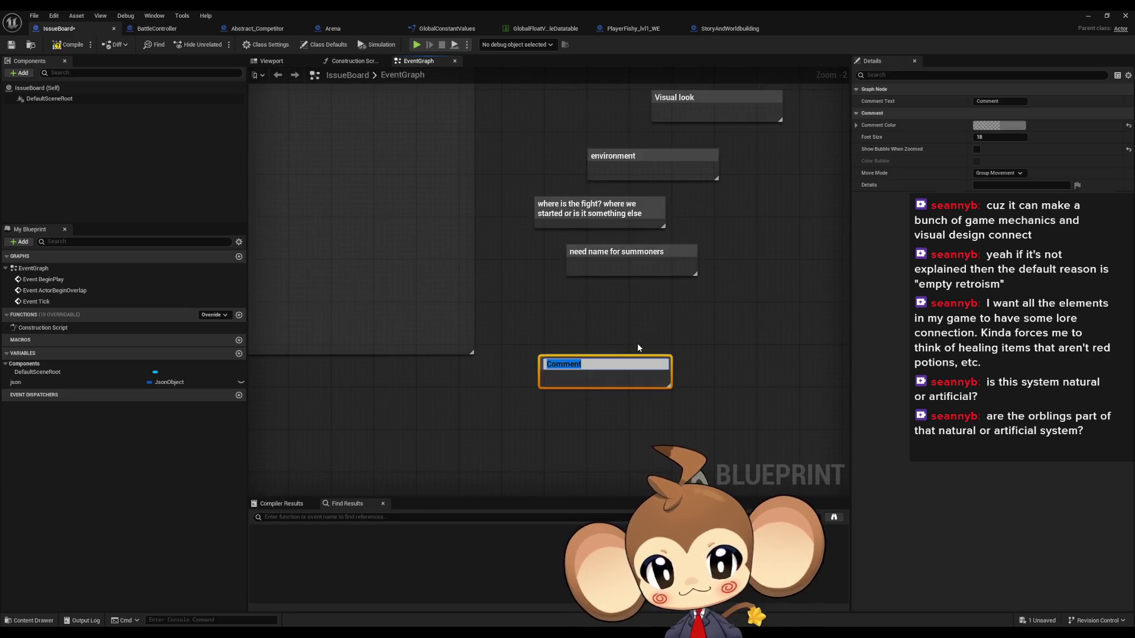
pyautogui.write('Swarms ')
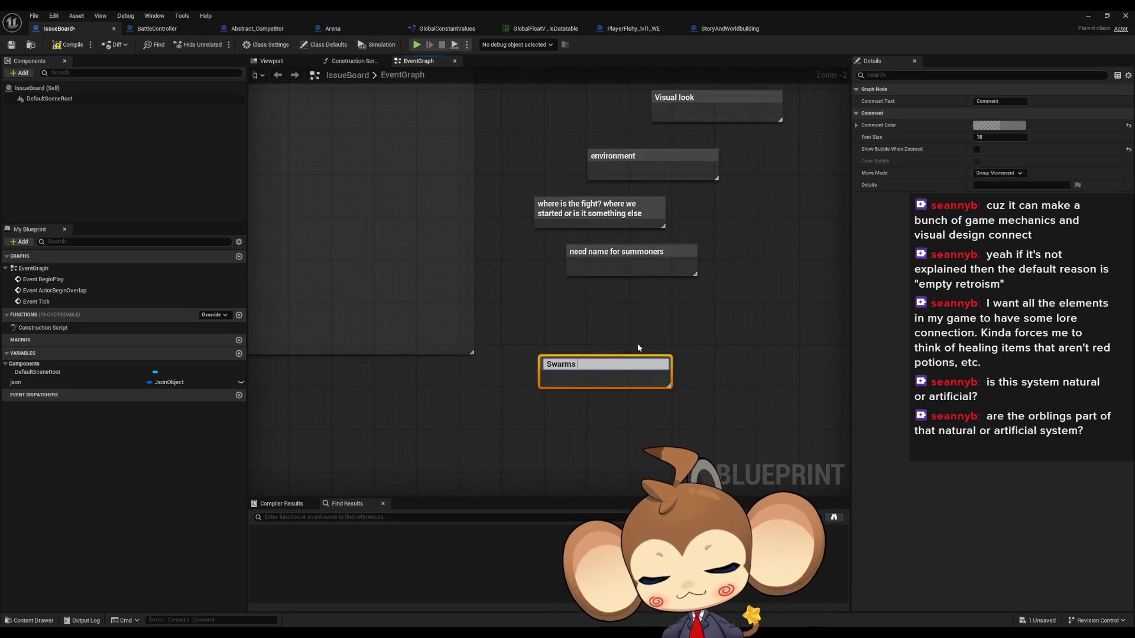
pyautogui.write('have arte')
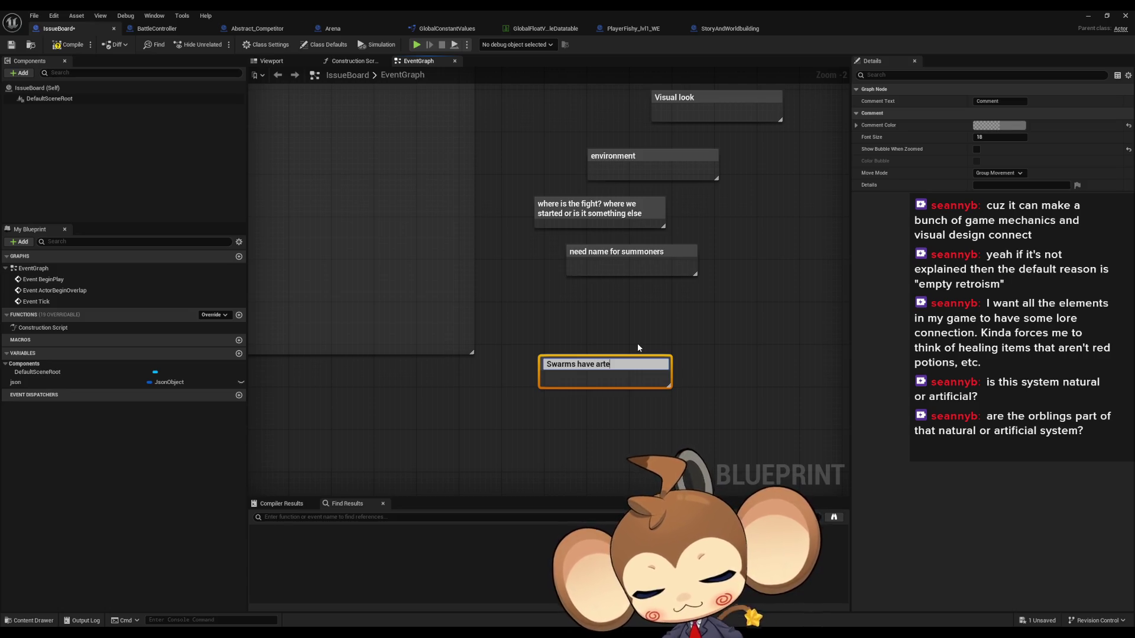
pyautogui.write('fact')
pyautogui.press('Return')
# Add a comment beside it: the artefact turns black going +z, white going -z.
pyautogui.moveTo(634, 341); pyautogui.dragTo(535, 345)
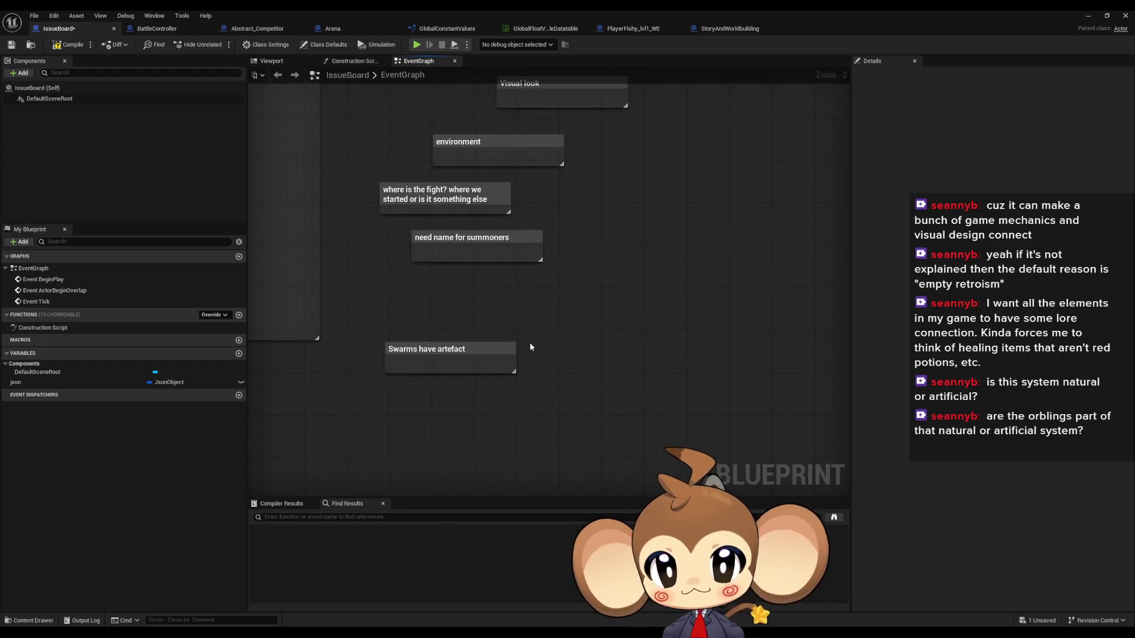
pyautogui.write('cArtefa')
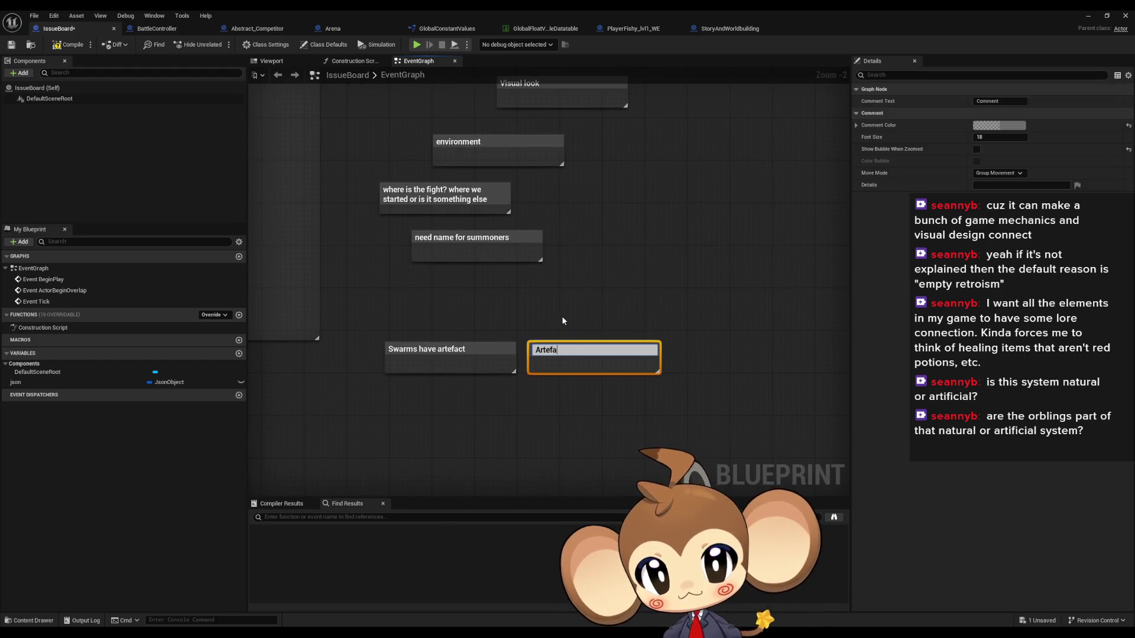
pyautogui.write('ct needs')
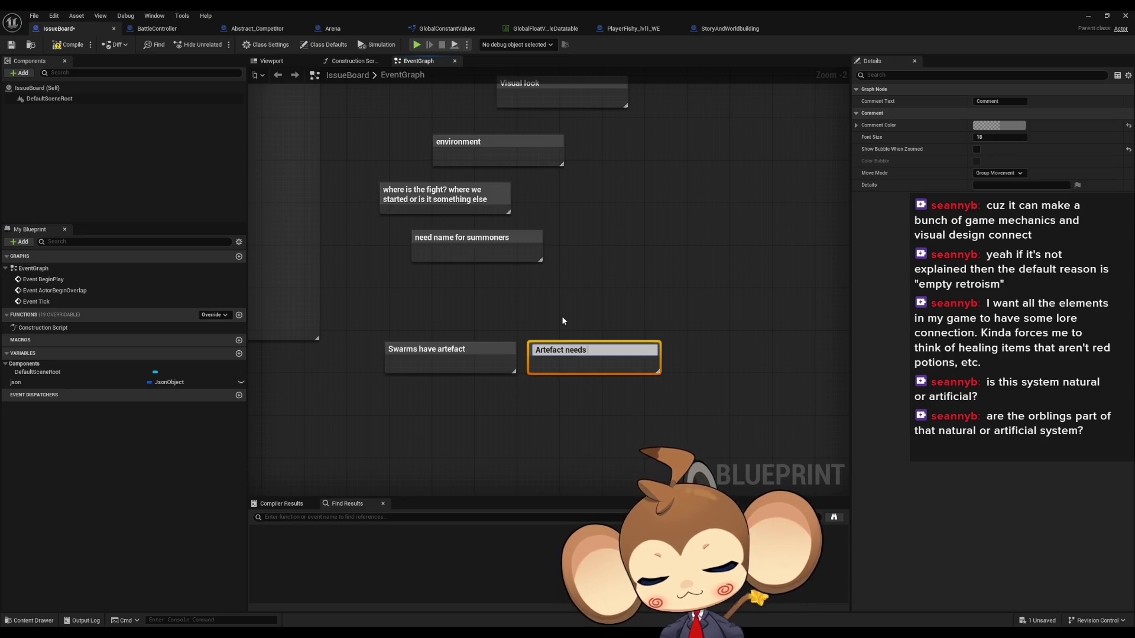
pyautogui.write('to change color')
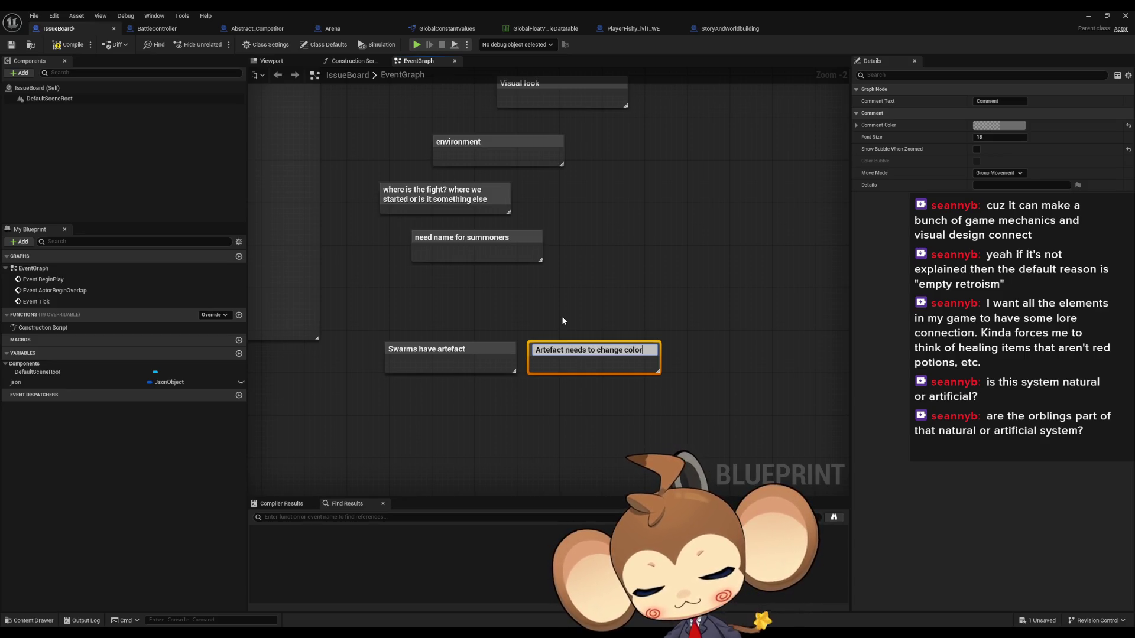
pyautogui.write(' depending on')
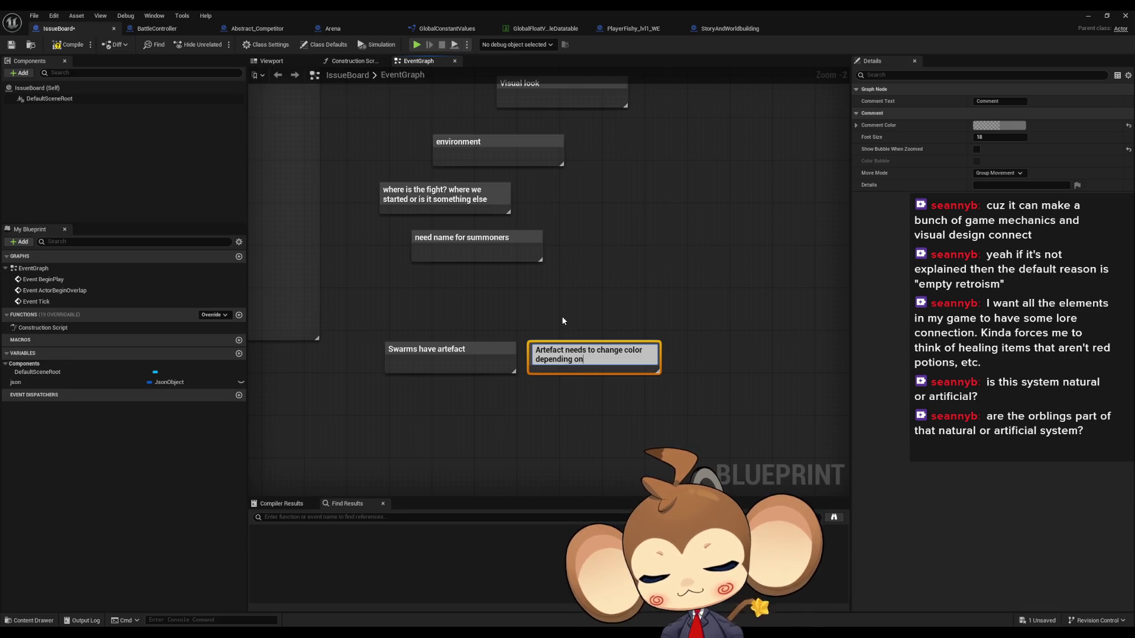
pyautogui.write(' z ')
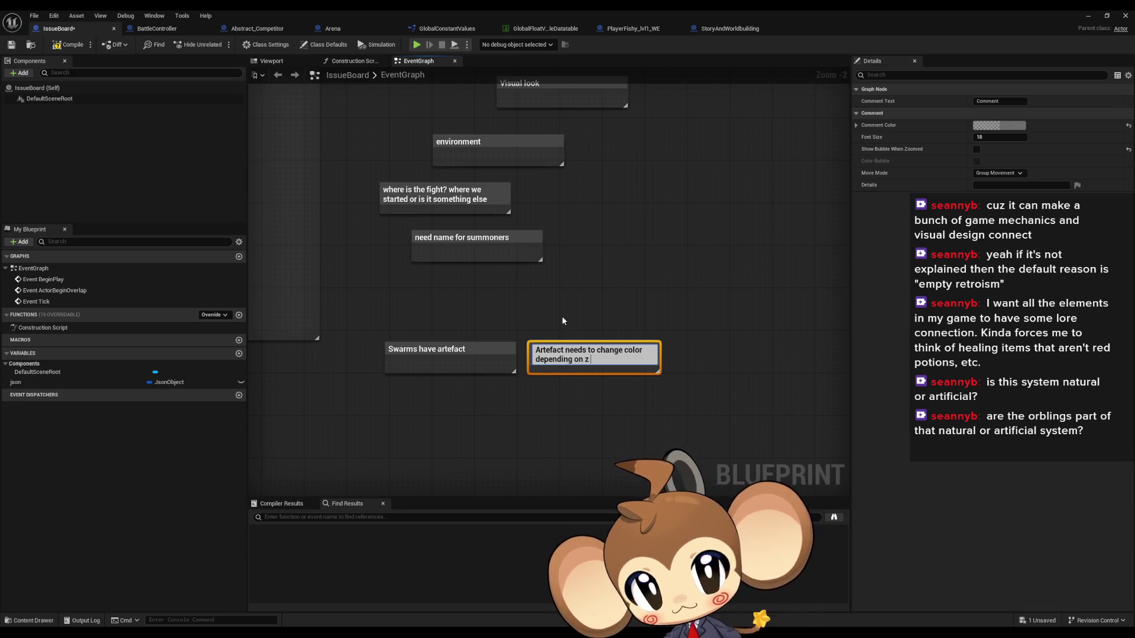
pyautogui.write('axis accele')
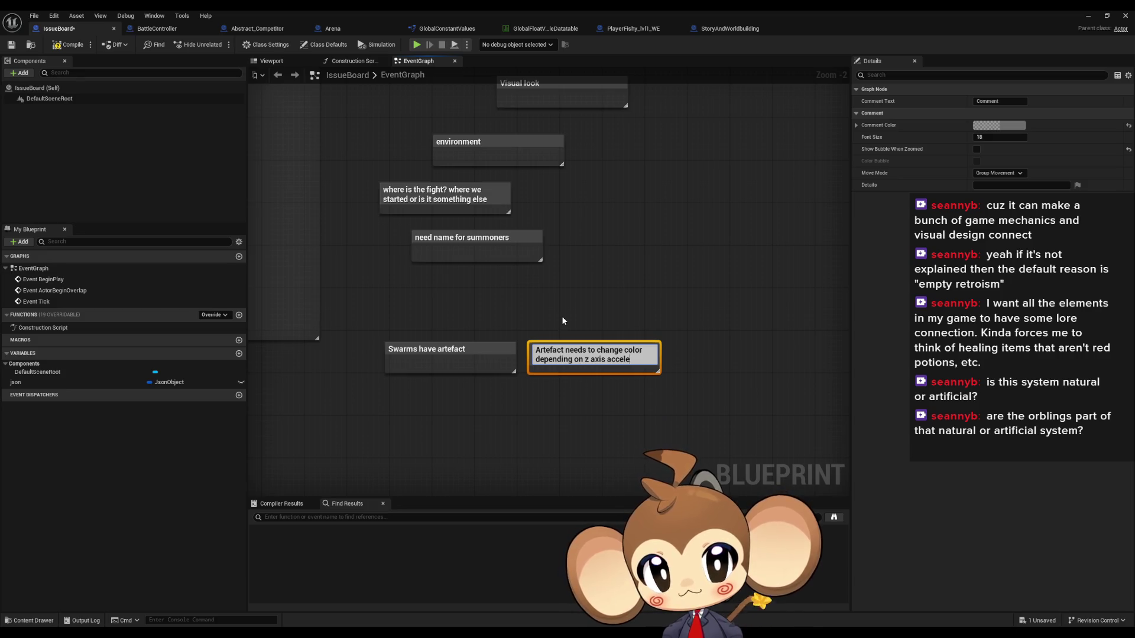
pyautogui.write('ration.')
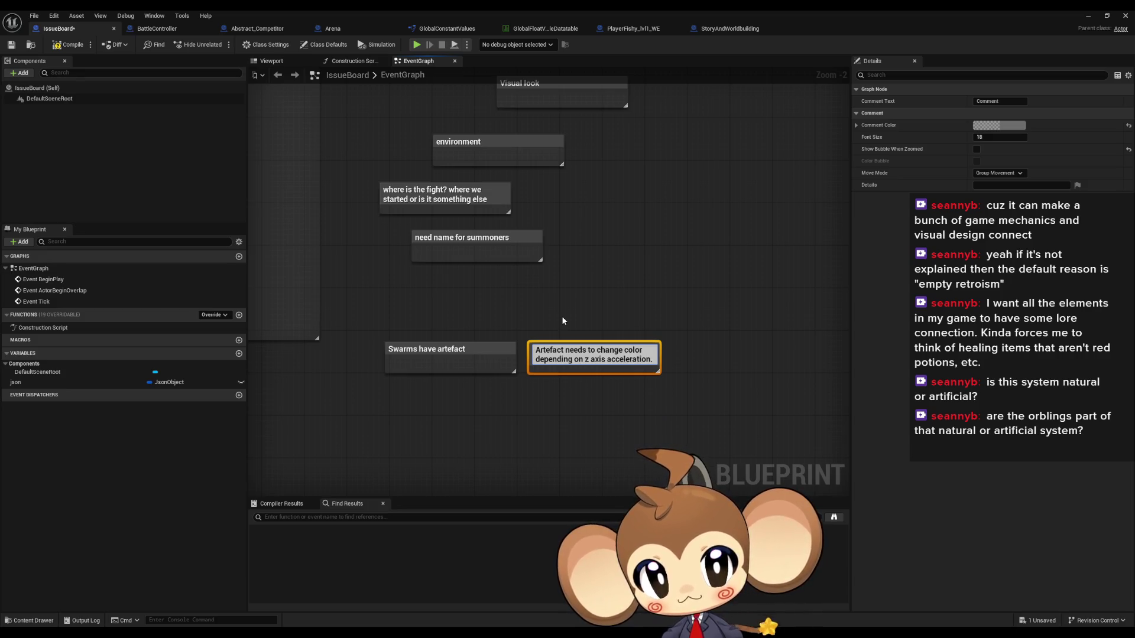
pyautogui.write(' if')
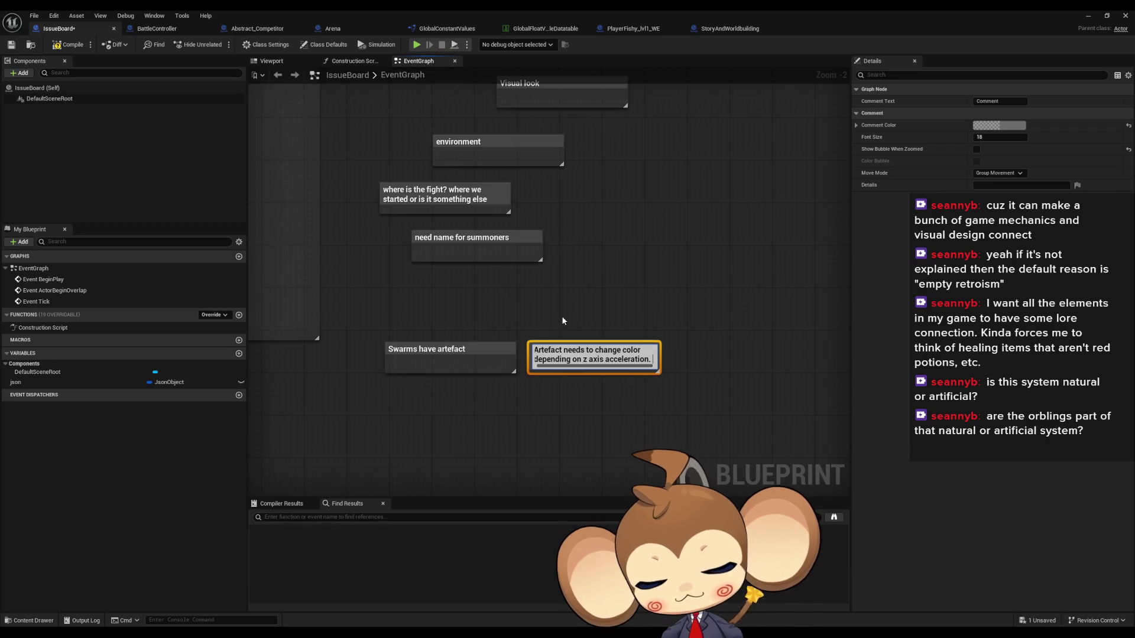
pyautogui.write(' goping +')
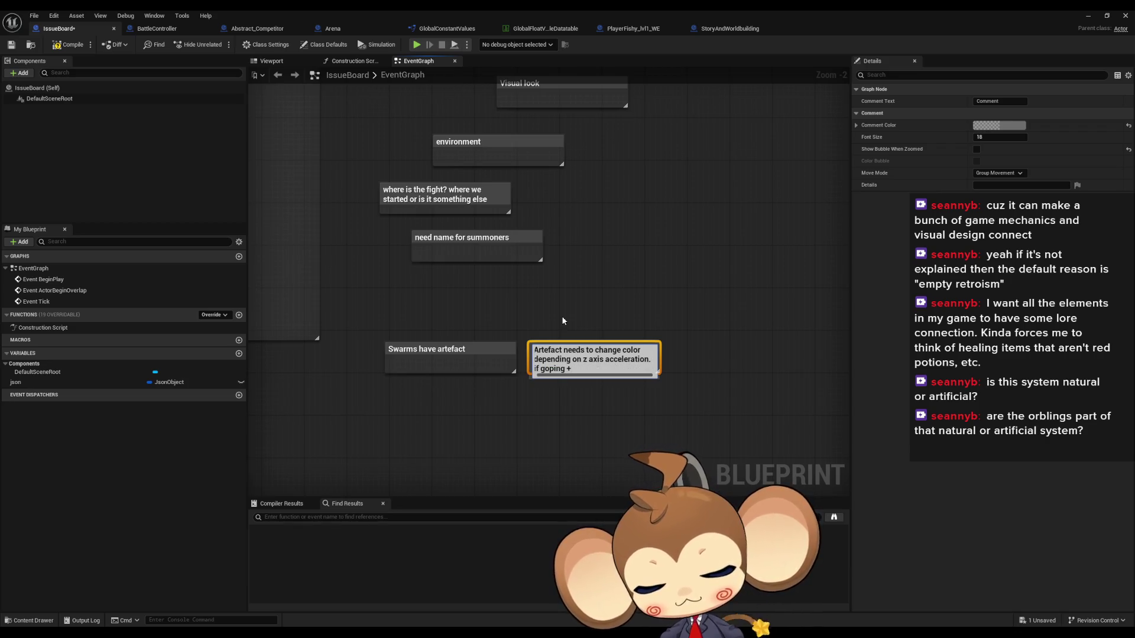
pyautogui.write('z it is ')
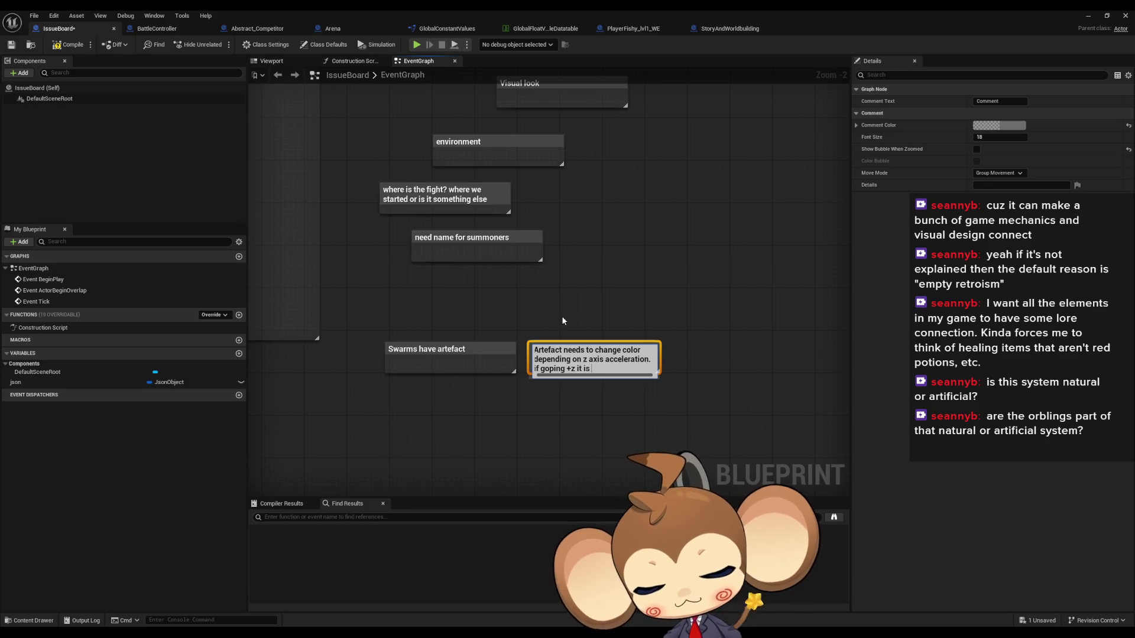
pyautogui.write('black if .')
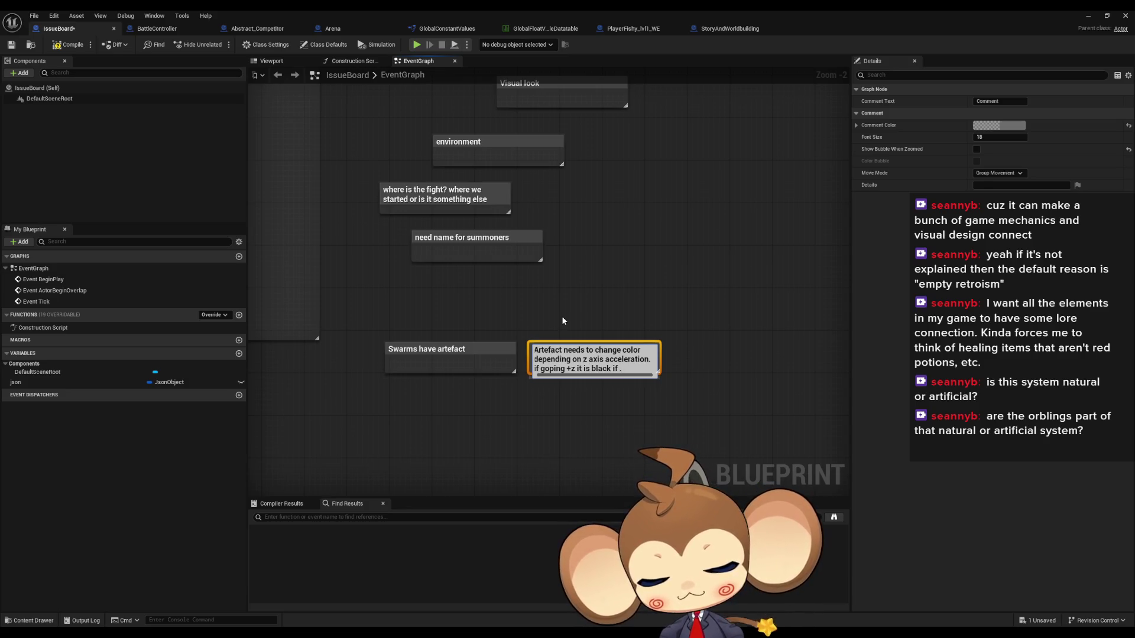
pyautogui.press('BackSpace')
pyautogui.write('-z it is ')
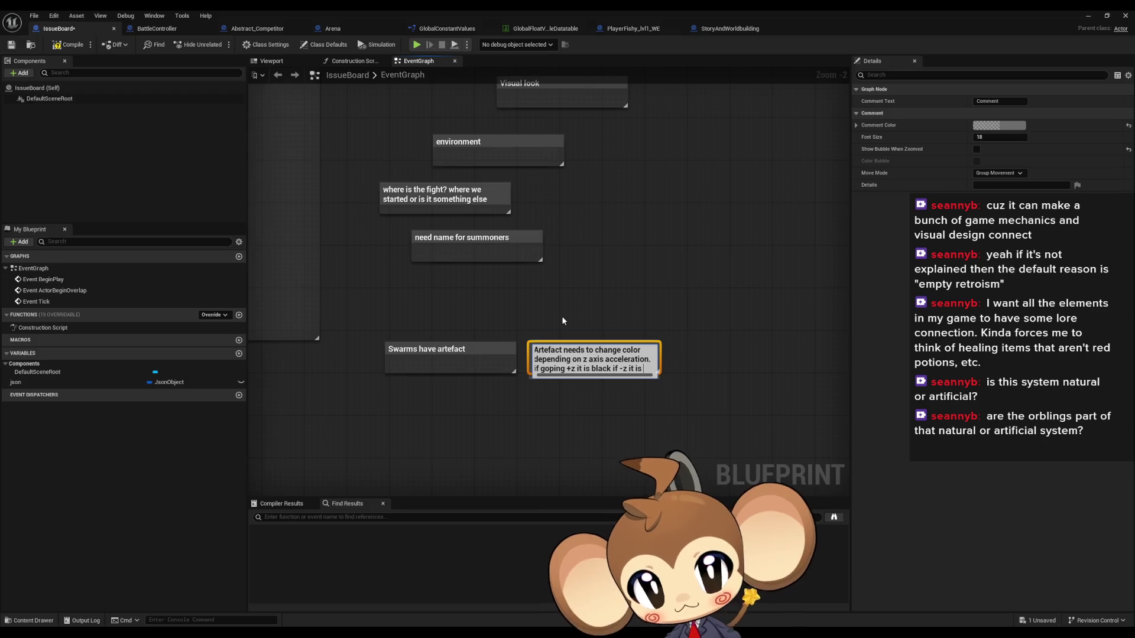
pyautogui.write('white')
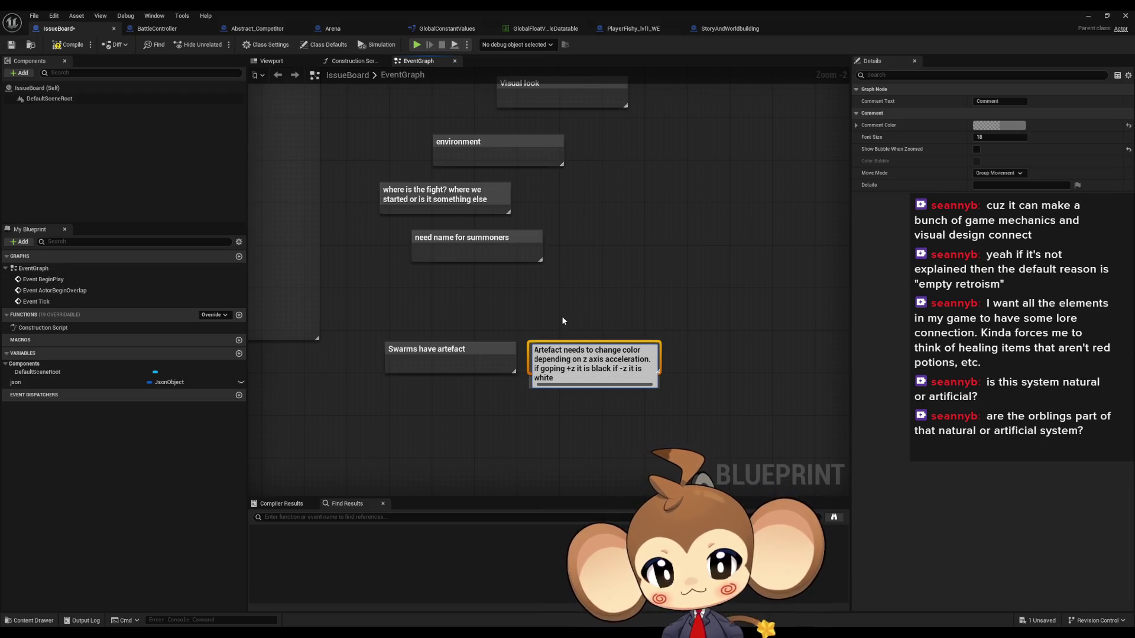
pyautogui.click(730, 286)
# Add the note 'when droping to surface, it turns to the color of that side' and start another comment.
pyautogui.write('c')
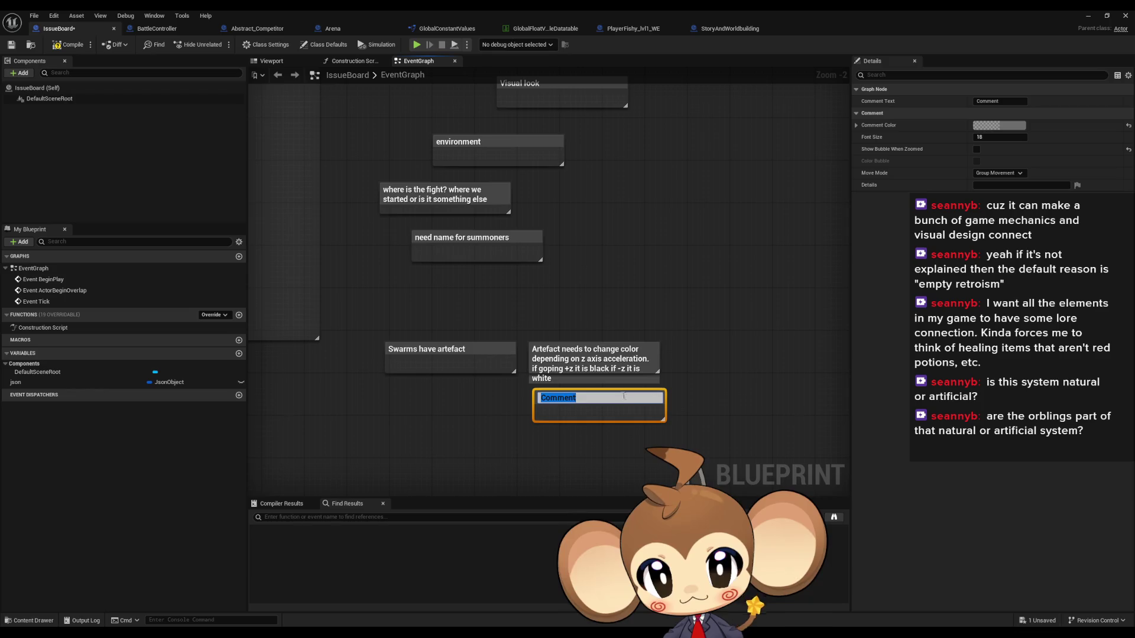
pyautogui.write('when droping to surface, i')
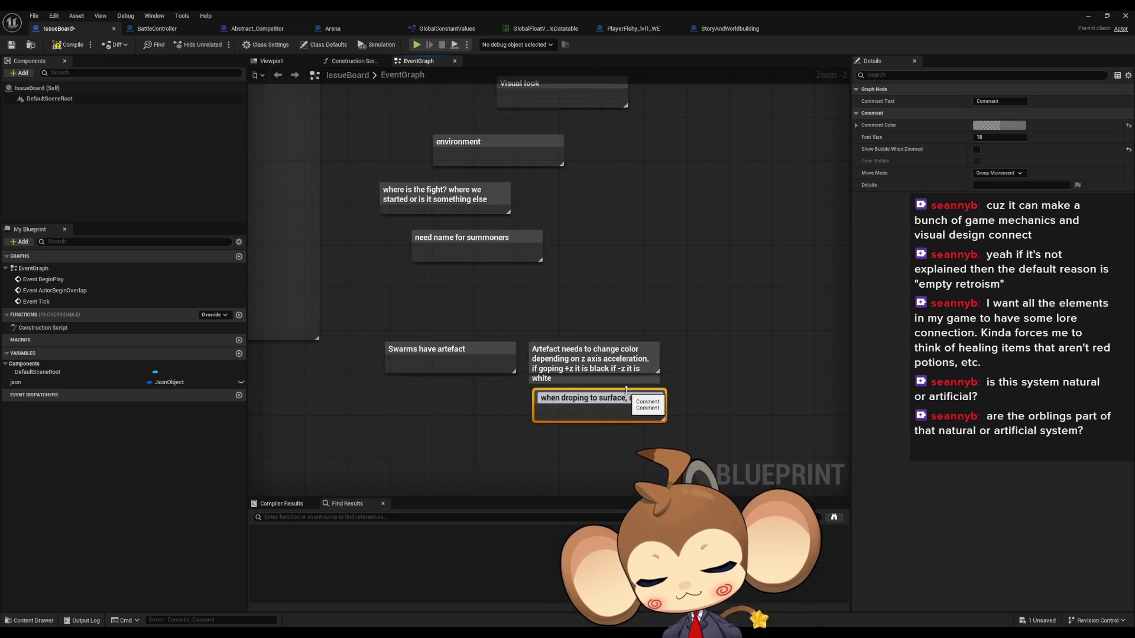
pyautogui.write('to th')
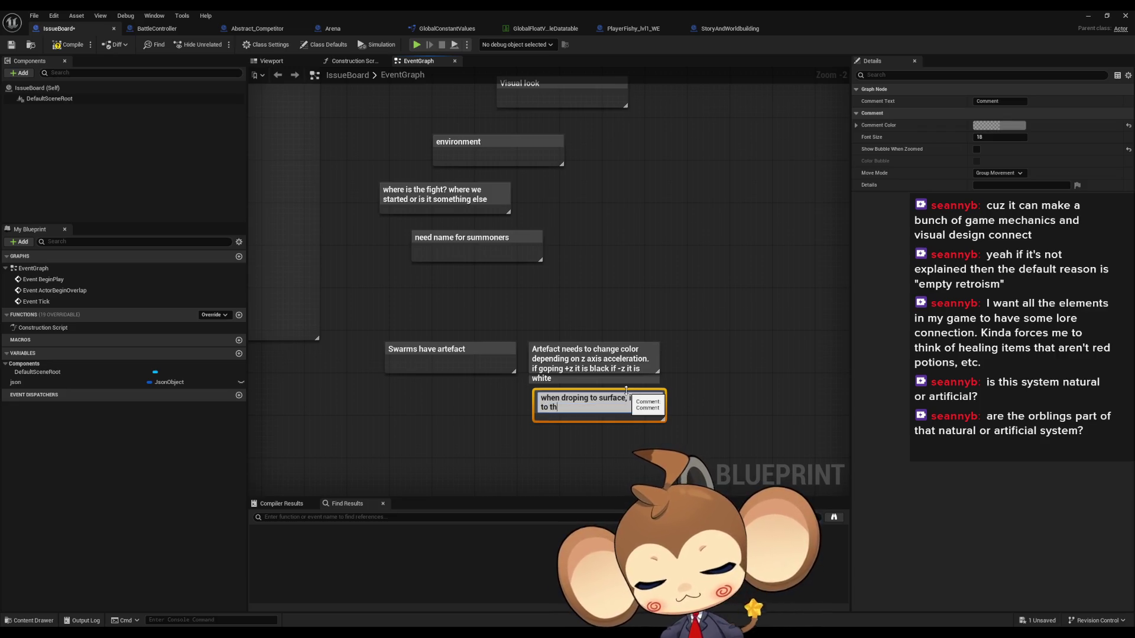
pyautogui.write('e color of that side')
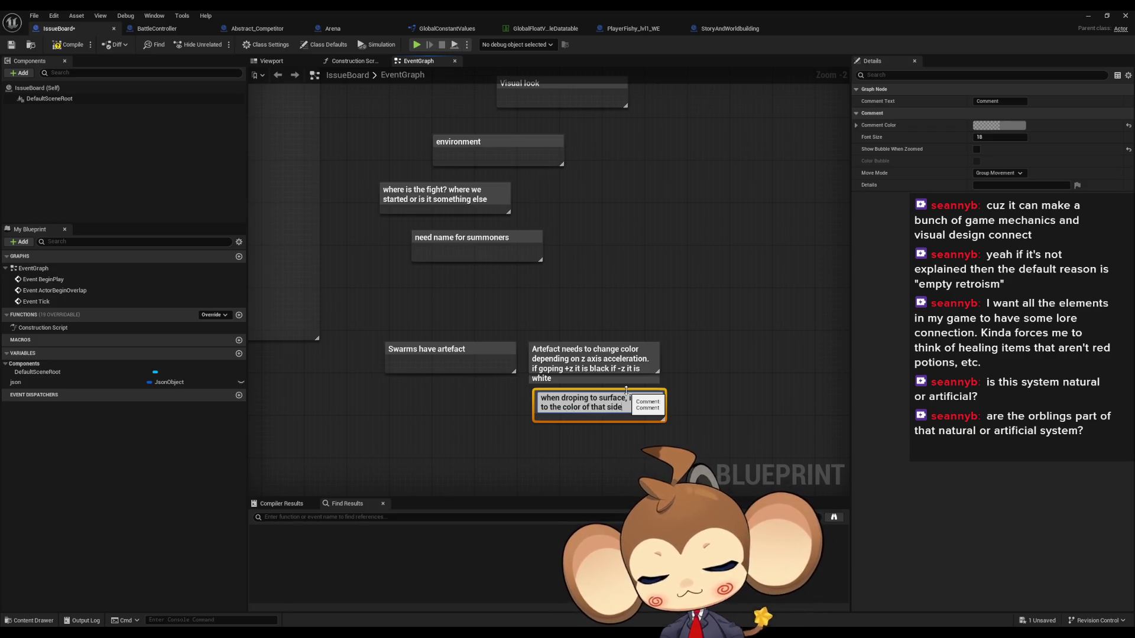
pyautogui.press('Return')
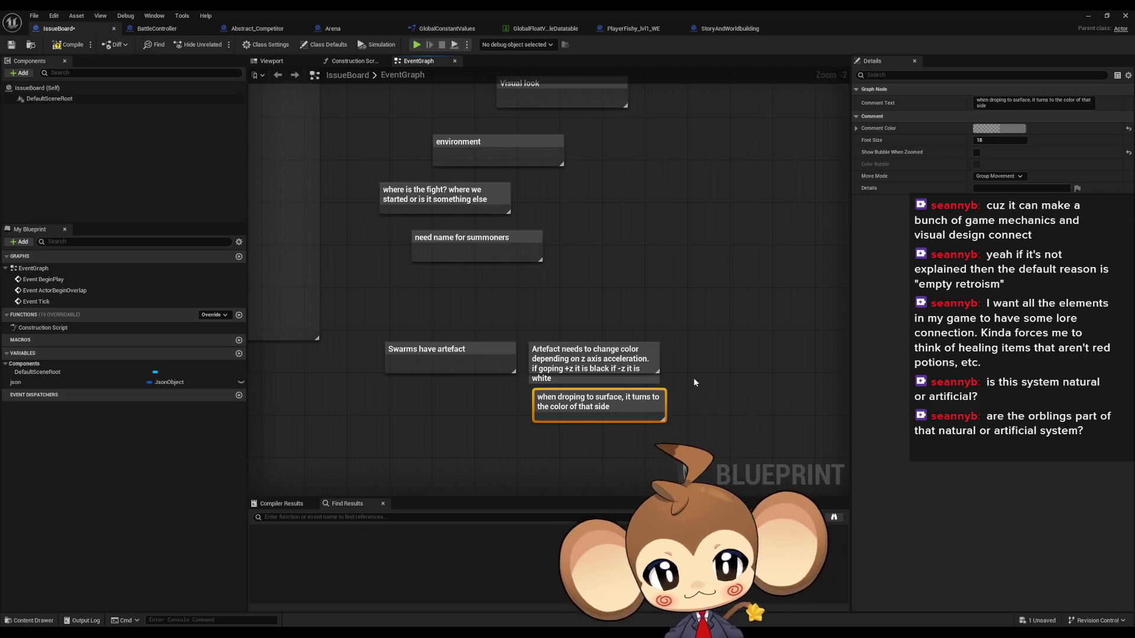
pyautogui.moveTo(621, 397); pyautogui.dragTo(475, 346)
pyautogui.press('c')
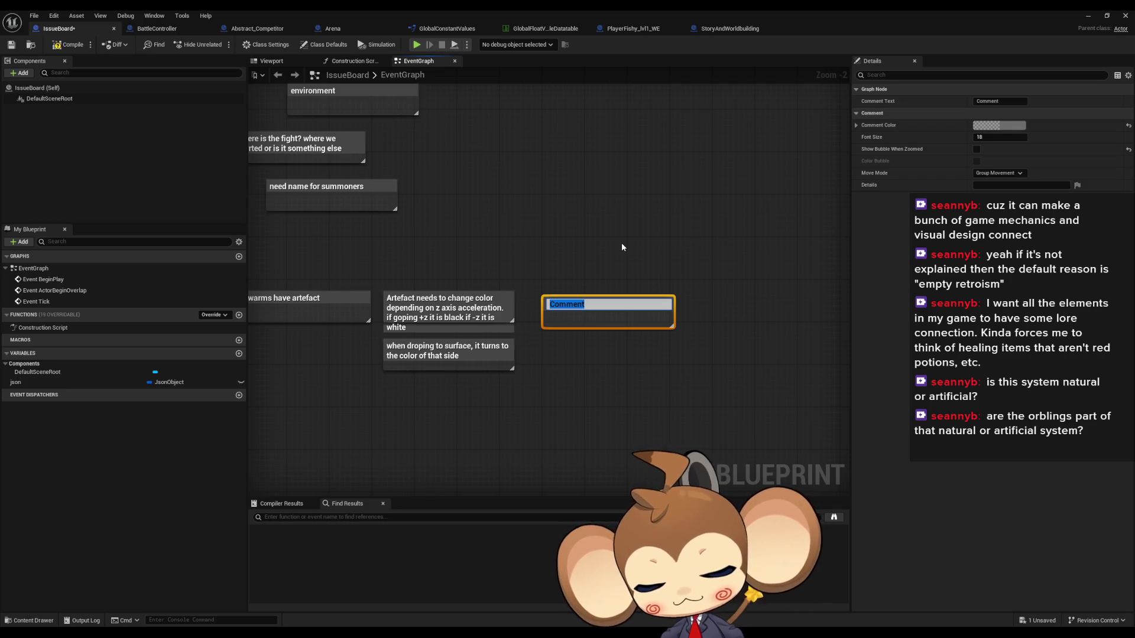
# Add a 'battle arena needs background' comment and nudge it into place.
pyautogui.write('battle ame')
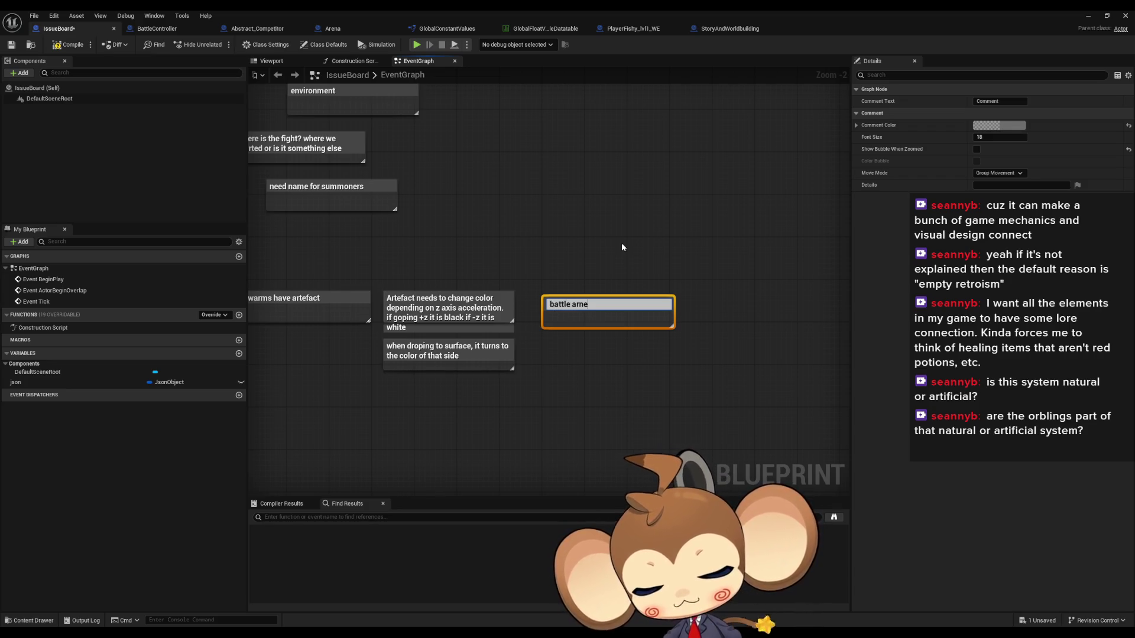
pyautogui.press('BackSpace')
pyautogui.press('BackSpace')
pyautogui.press('BackSpace')
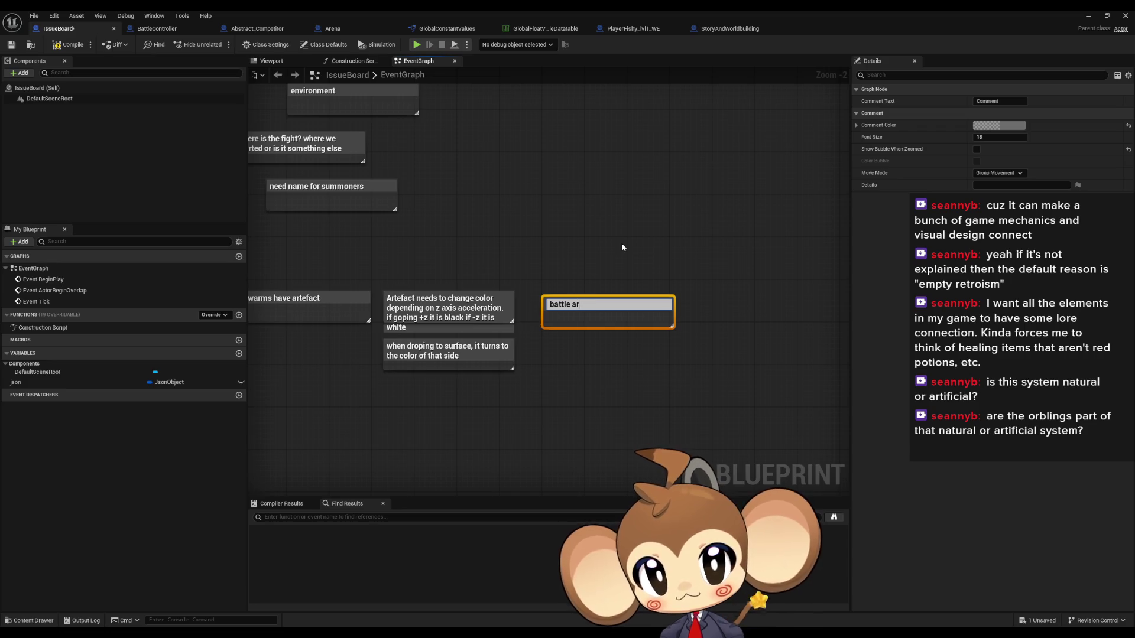
pyautogui.write('arena needs backgrou')
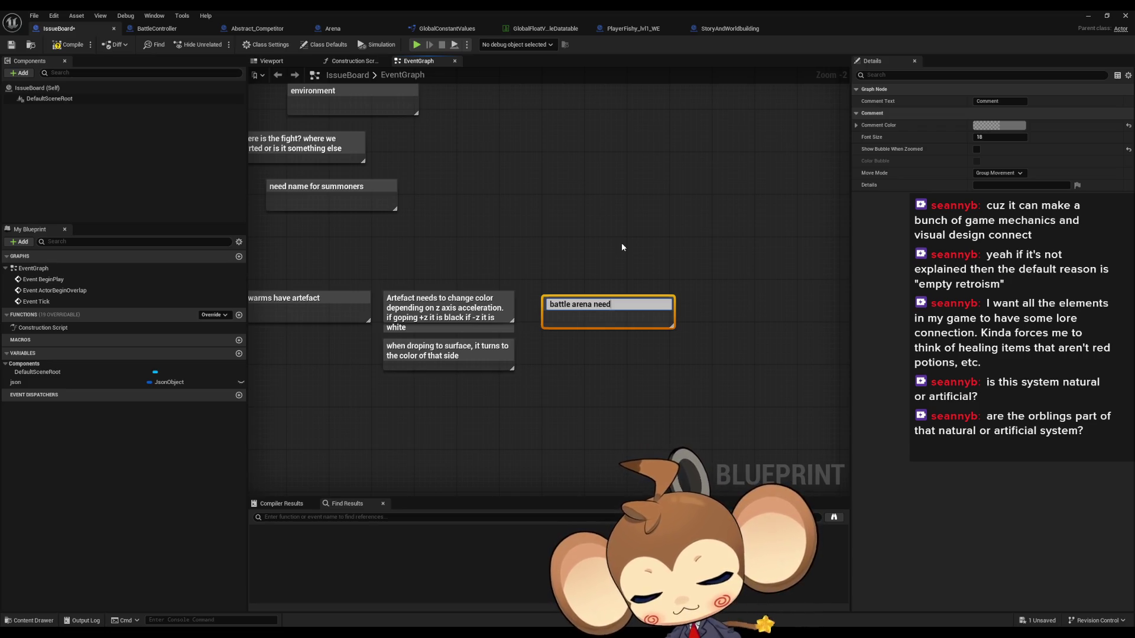
pyautogui.write('nd')
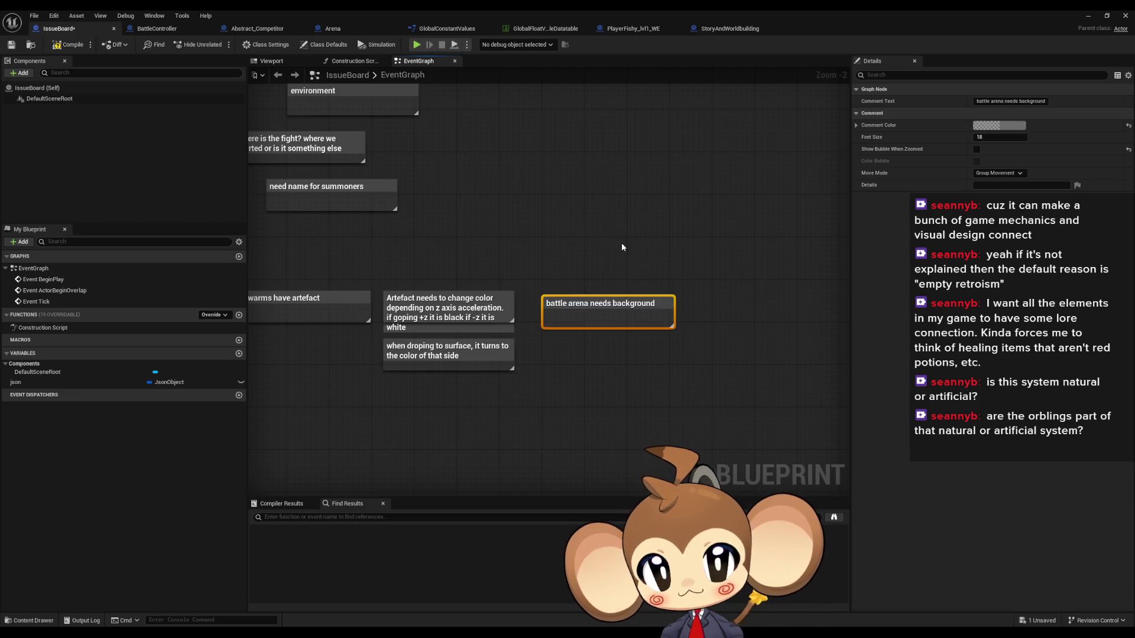
pyautogui.press('Return')
pyautogui.moveTo(591, 309)
pyautogui.mouseDown()
pyautogui.moveTo(602, 300)
pyautogui.moveTo(618, 356)
pyautogui.mouseUp()
pyautogui.click(609, 332)
# Create a new comment titled 'a sphere in the color of the side'.
pyautogui.press('c')
pyautogui.press('Escape')
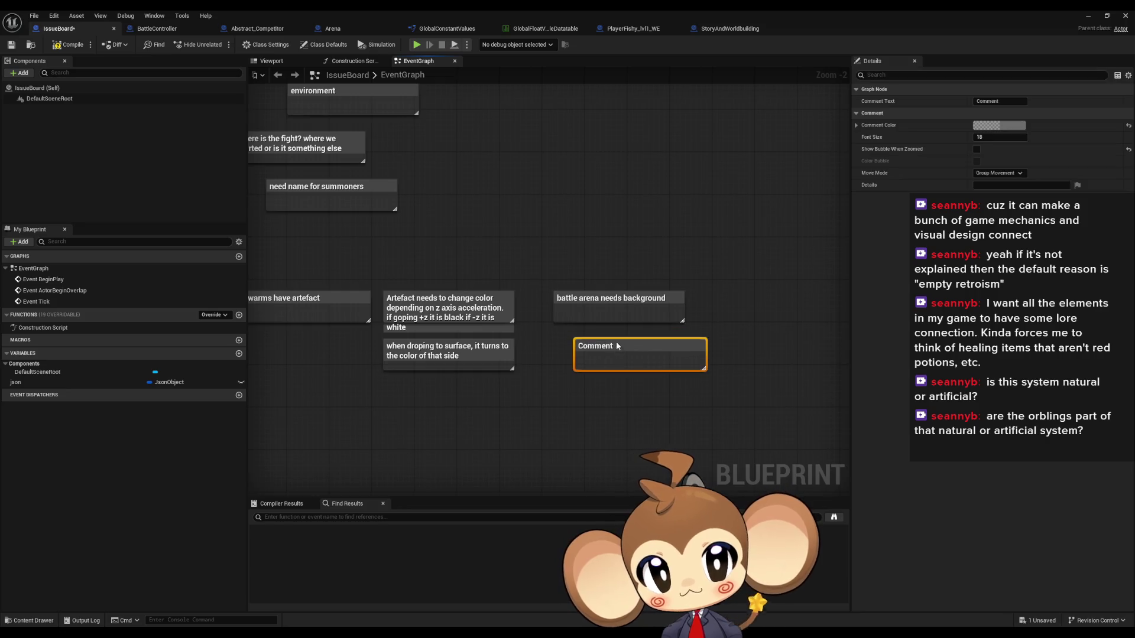
pyautogui.doubleClick(625, 344)
pyautogui.write('a sp')
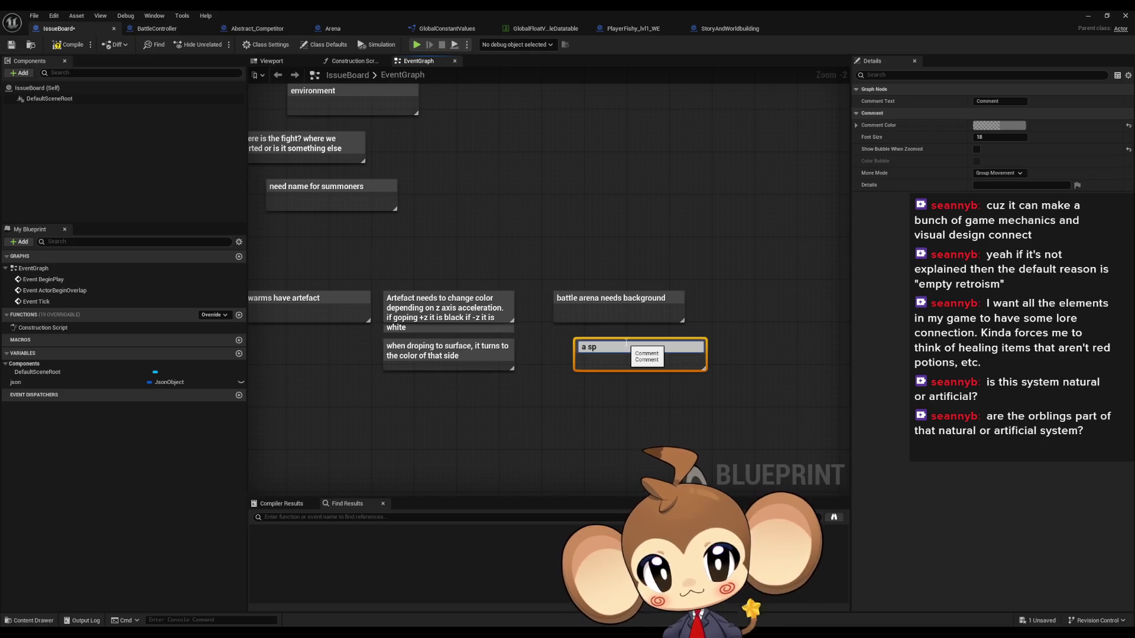
pyautogui.write('here in the color')
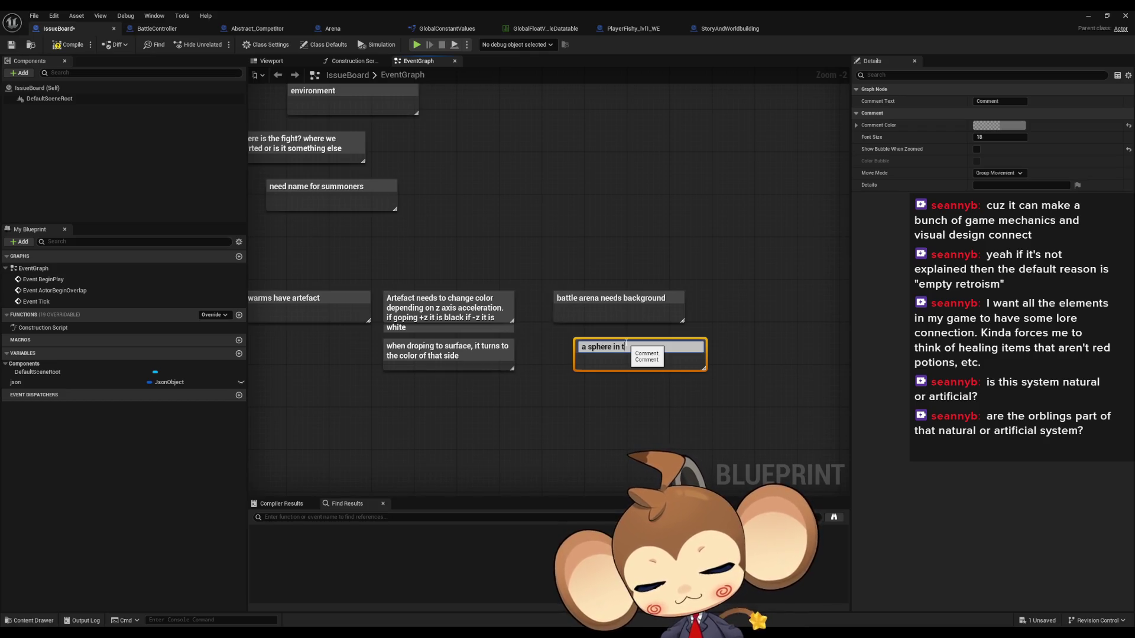
pyautogui.write(' o')
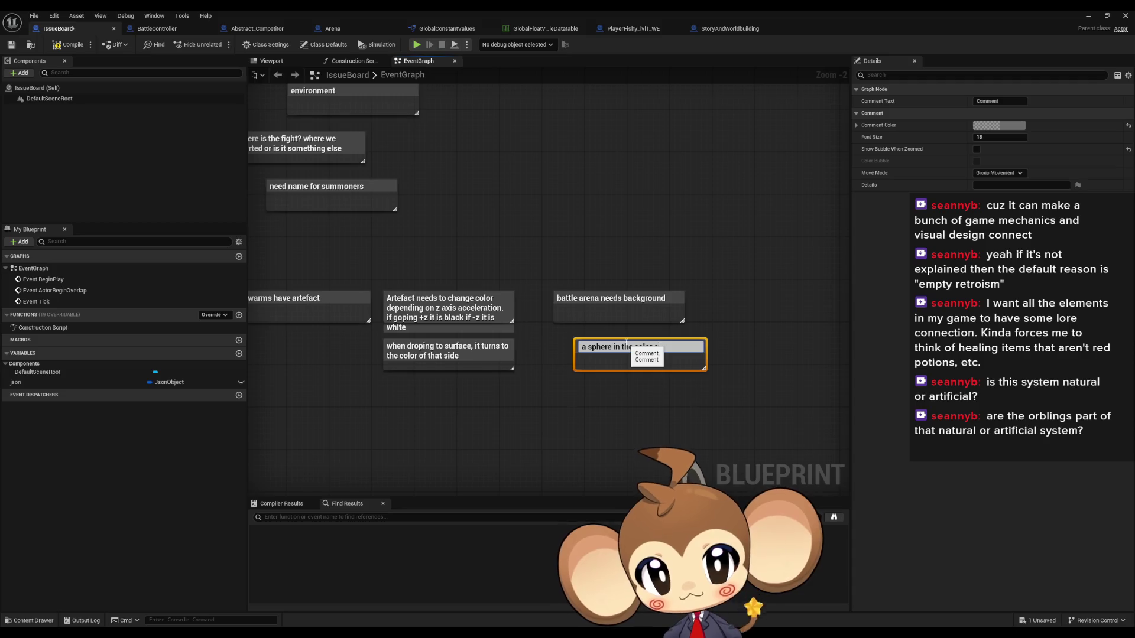
pyautogui.write('f the side')
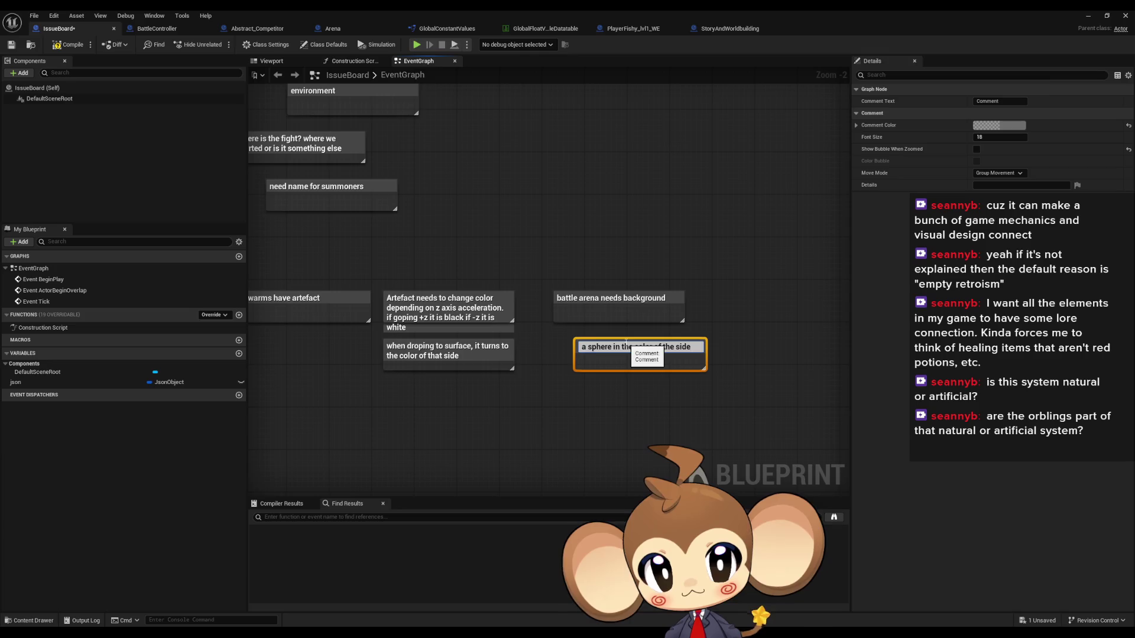
# Confirm the sphere comment and add a note about movable holes for peeking out at the background.
pyautogui.press('Return')
pyautogui.click(580, 382)
pyautogui.write('c')
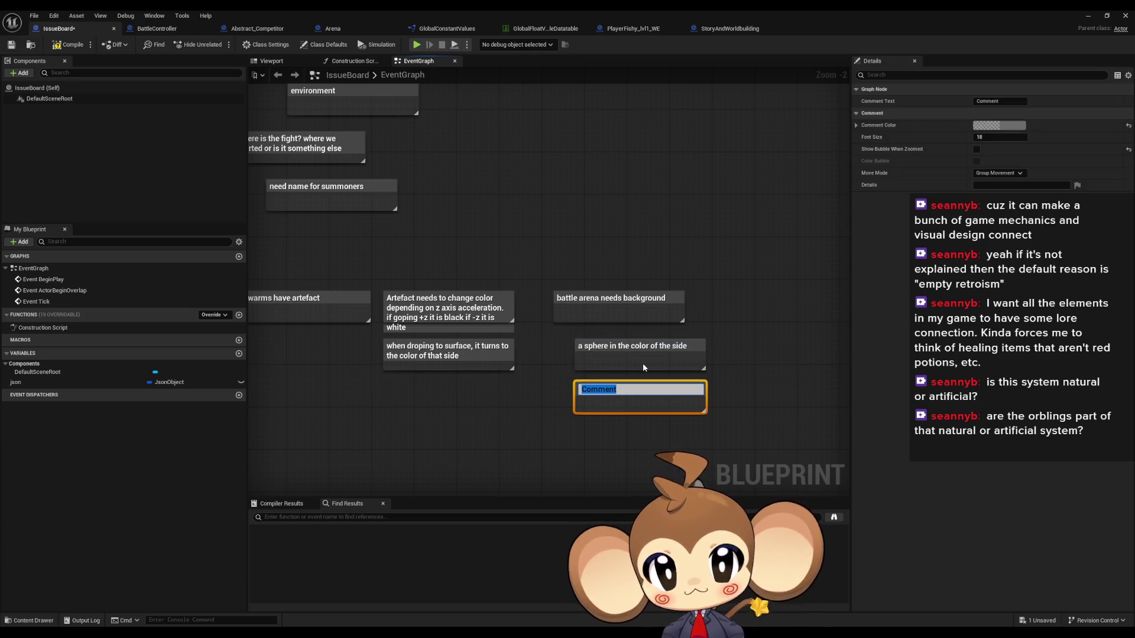
pyautogui.write('should have movable ho')
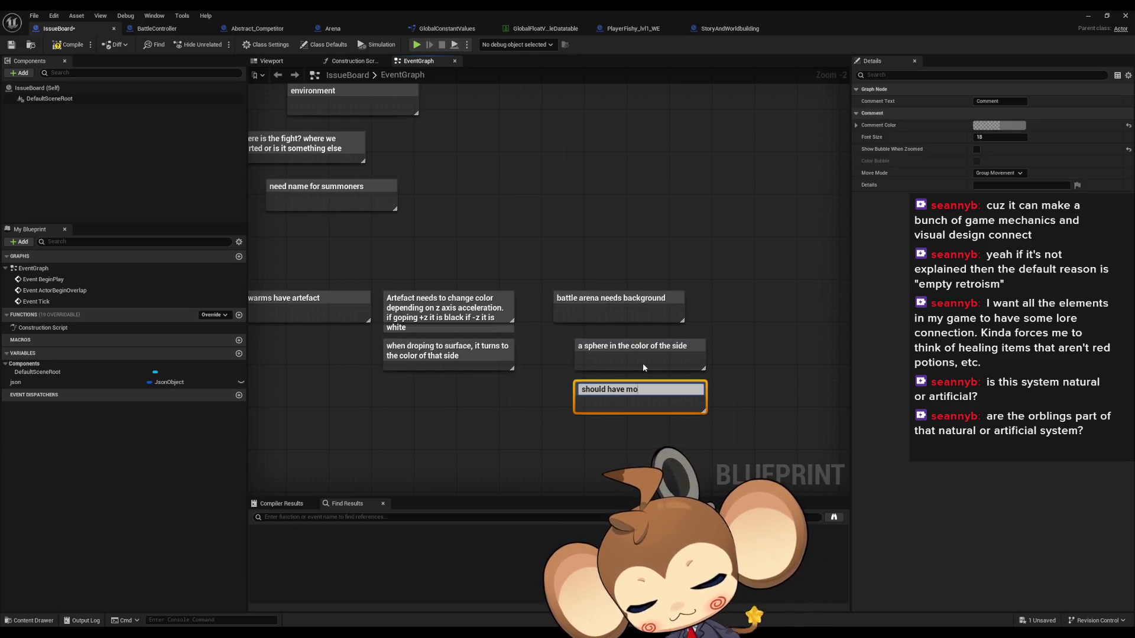
pyautogui.write('les that ')
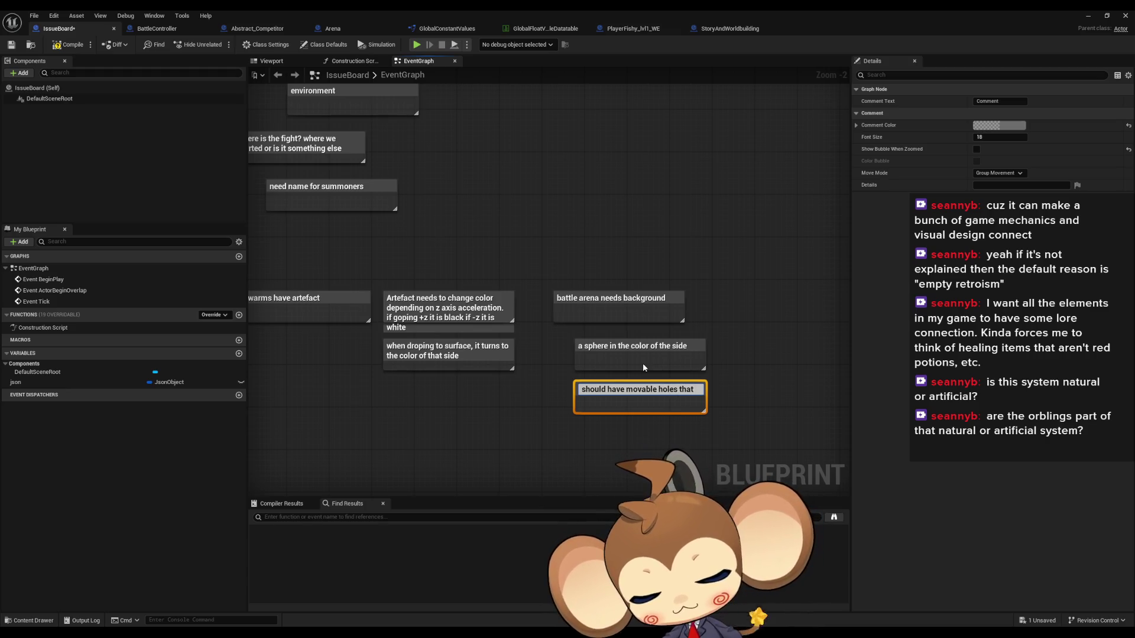
pyautogui.write('lets you peak ')
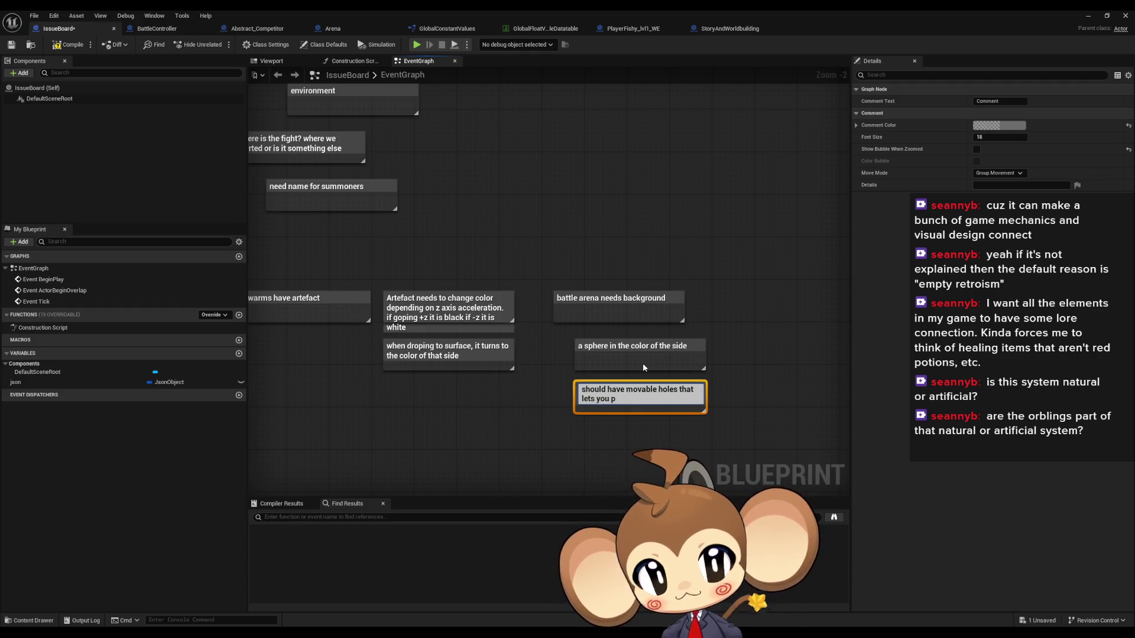
pyautogui.write('ou')
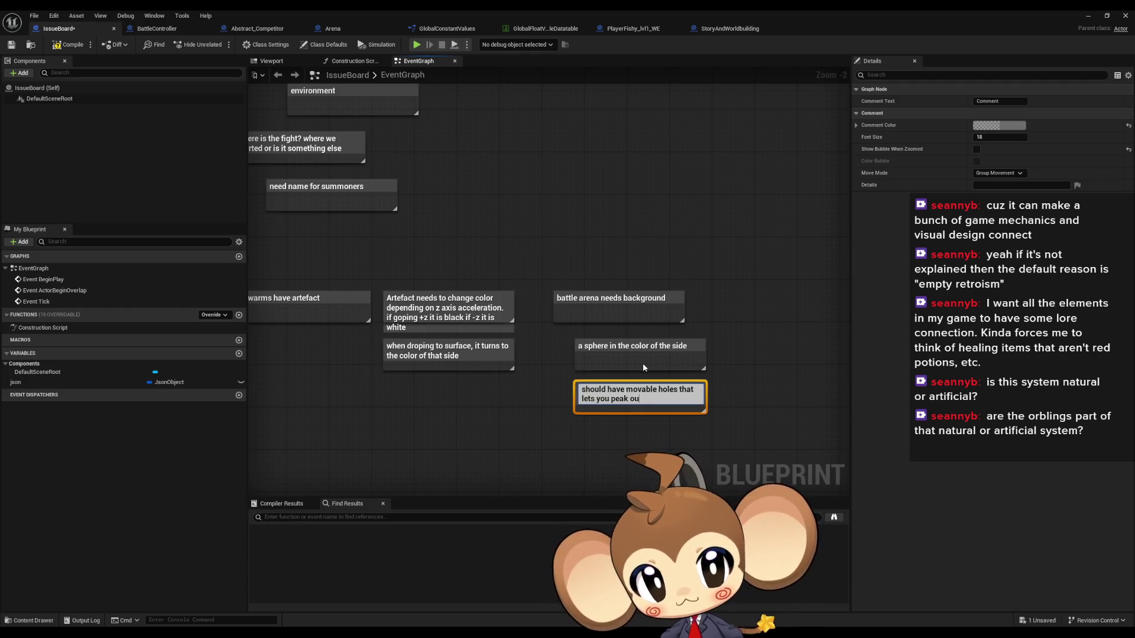
pyautogui.write('tside and s')
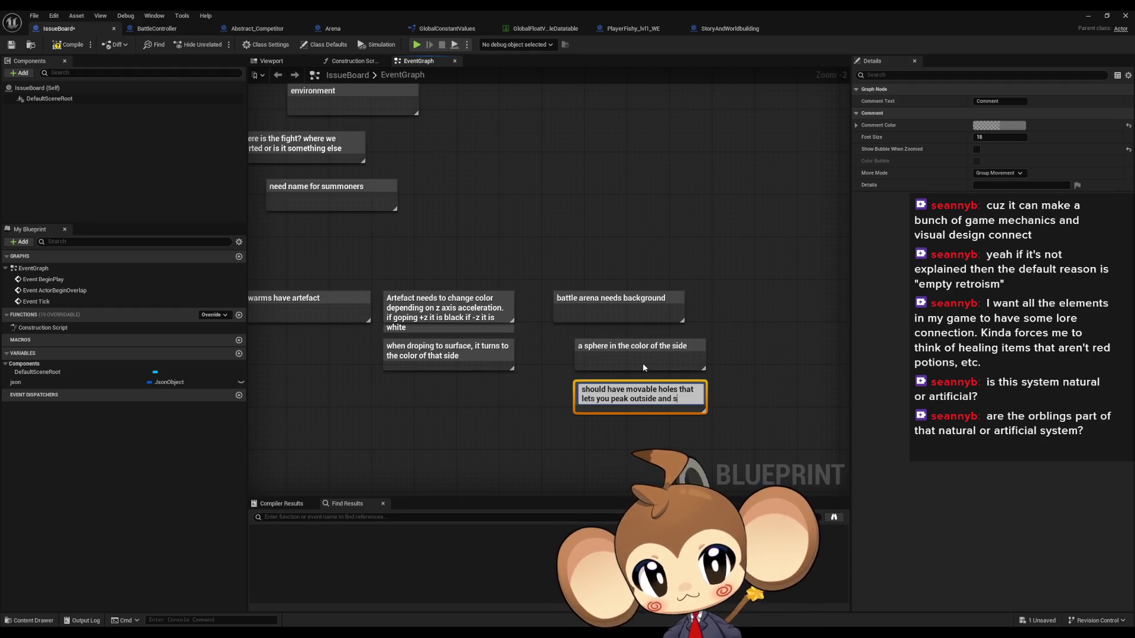
pyautogui.write('ee the background')
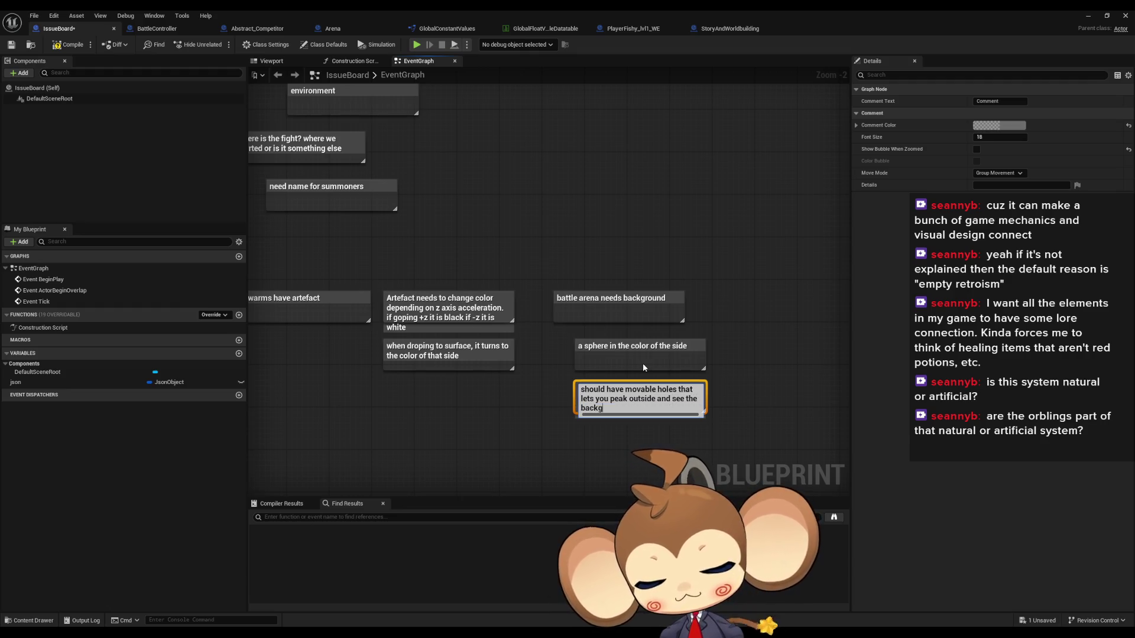
pyautogui.press('Return')
pyautogui.moveTo(643, 363); pyautogui.dragTo(569, 311)
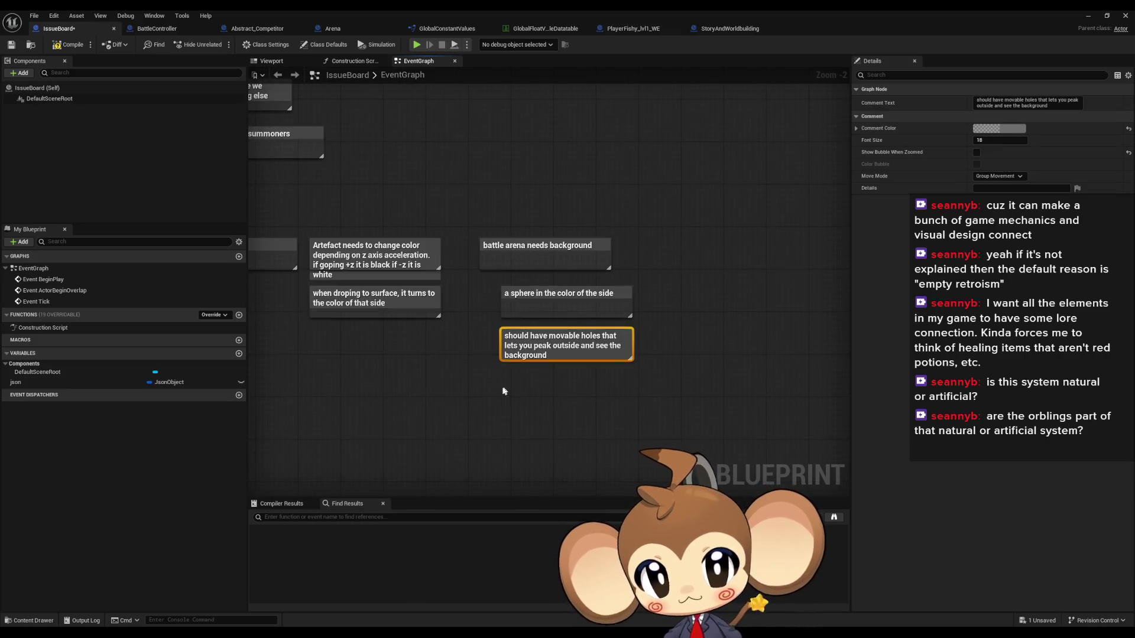
# Add the note 'island not visible. but why?' aligned under the movable-holes note, and start a barrier note.
pyautogui.click(502, 373)
pyautogui.write('cisland not visib')
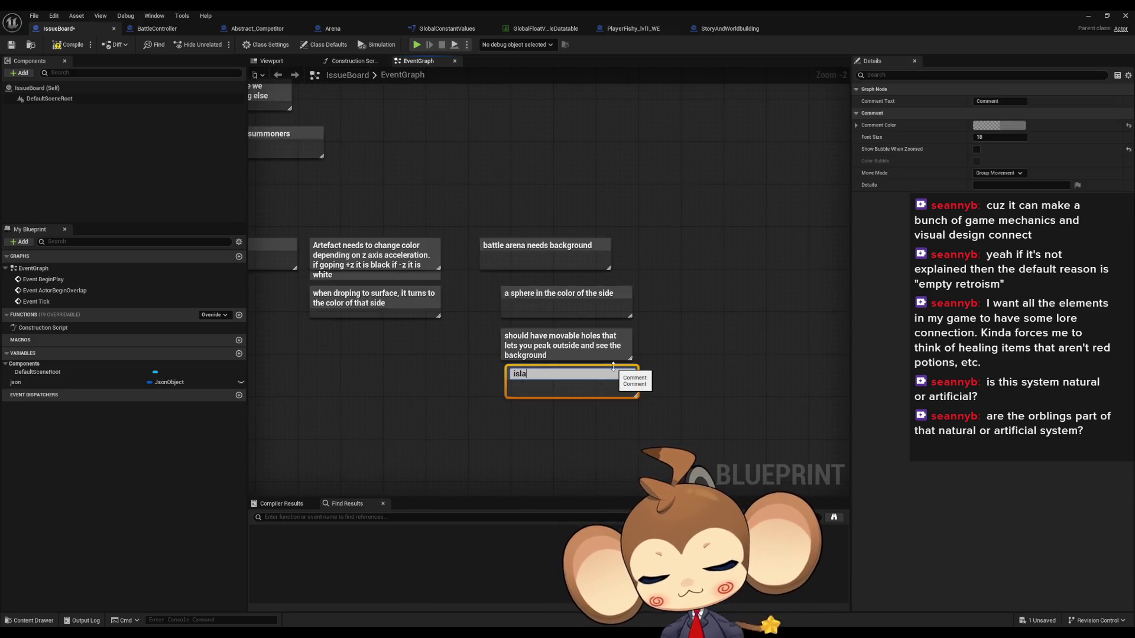
pyautogui.write('le')
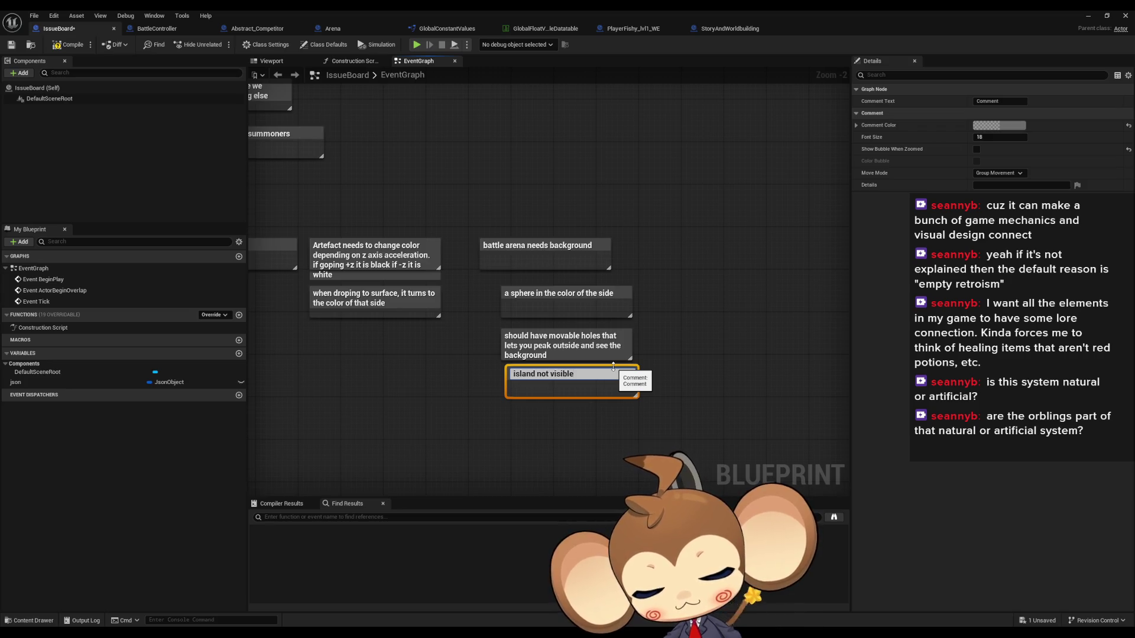
pyautogui.write('. but why?')
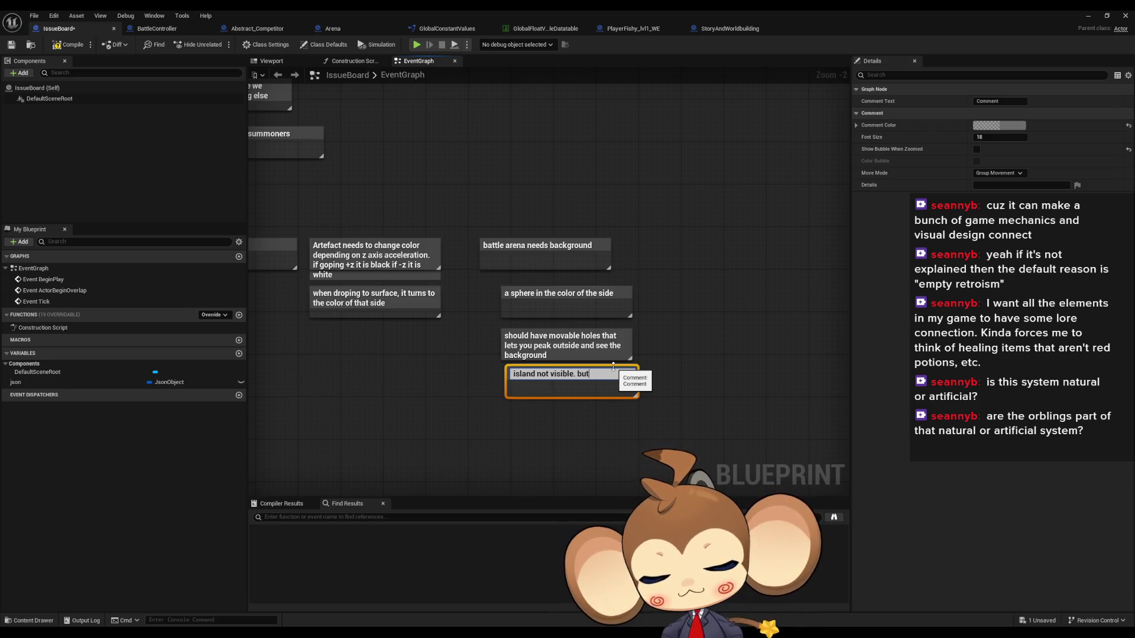
pyautogui.press('Return')
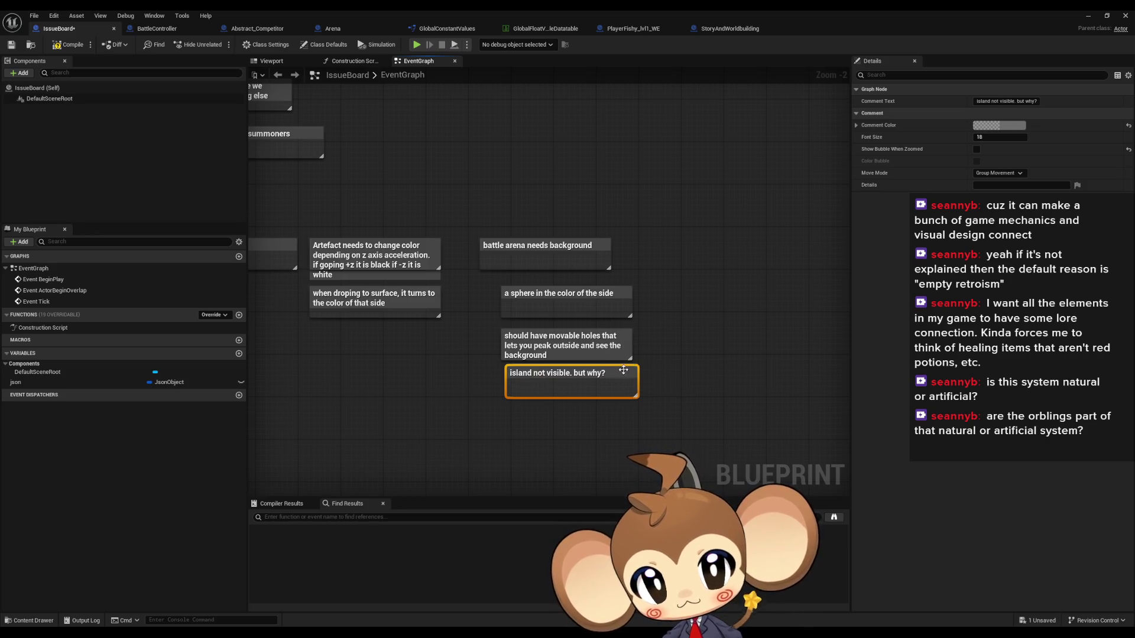
pyautogui.moveTo(600, 372); pyautogui.dragTo(595, 375)
pyautogui.click(716, 331)
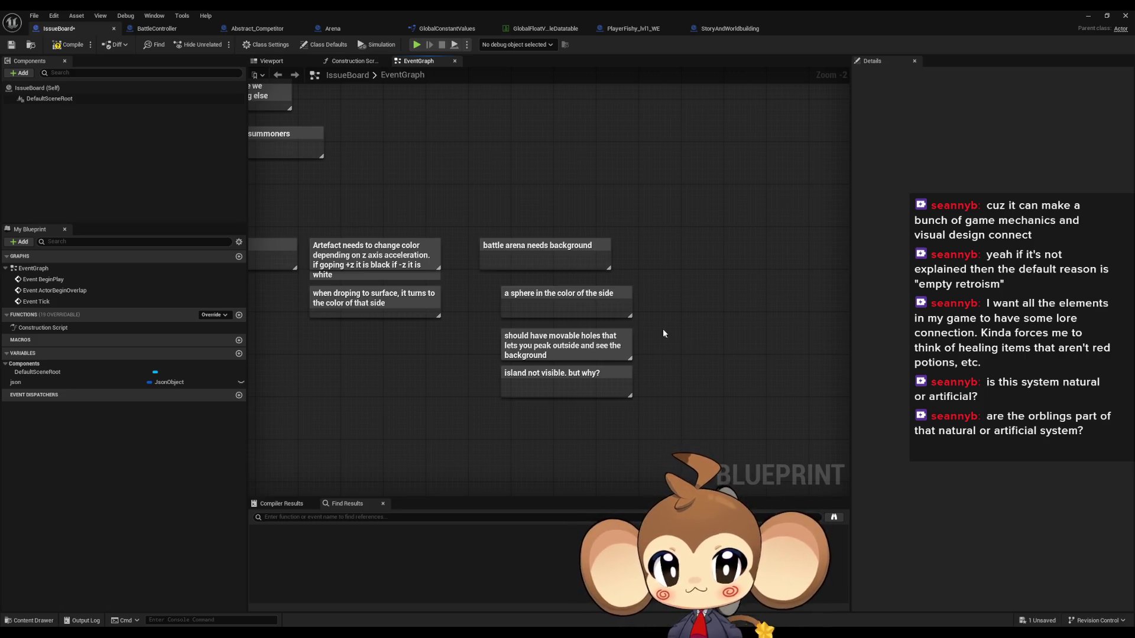
pyautogui.write('c')
pyautogui.write('barrier should be ')
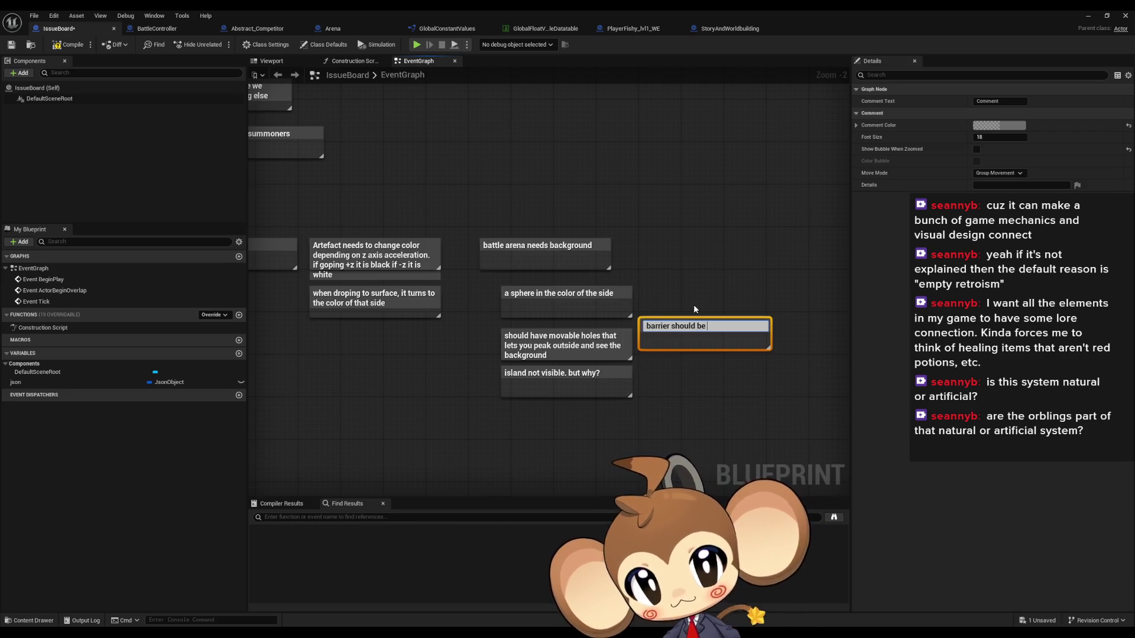
pyautogui.write('sourced')
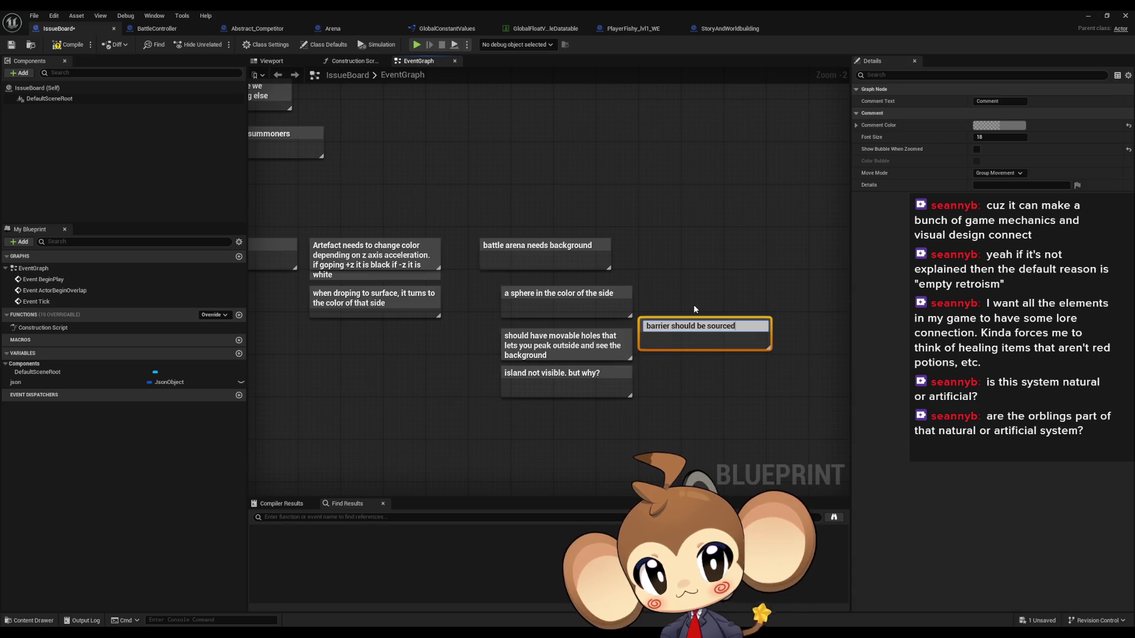
pyautogui.write(' by some ind')
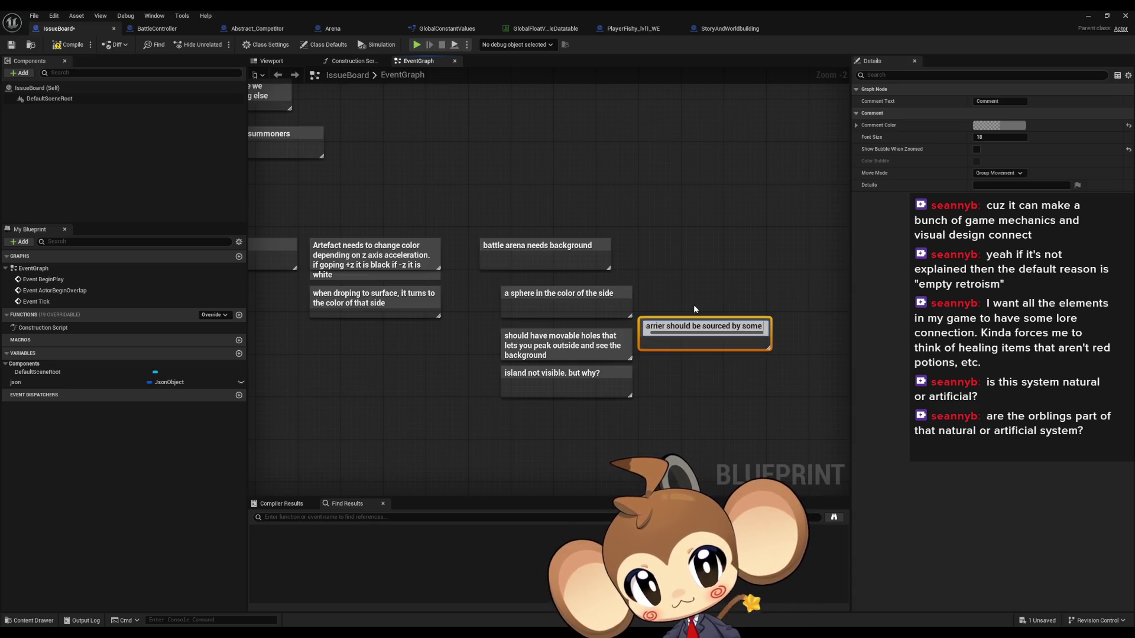
# Finish the barrier note: a floating thing sends an energy wave to the sphere.
pyautogui.press('BackSpace')
pyautogui.press('BackSpace')
pyautogui.press('BackSpace')
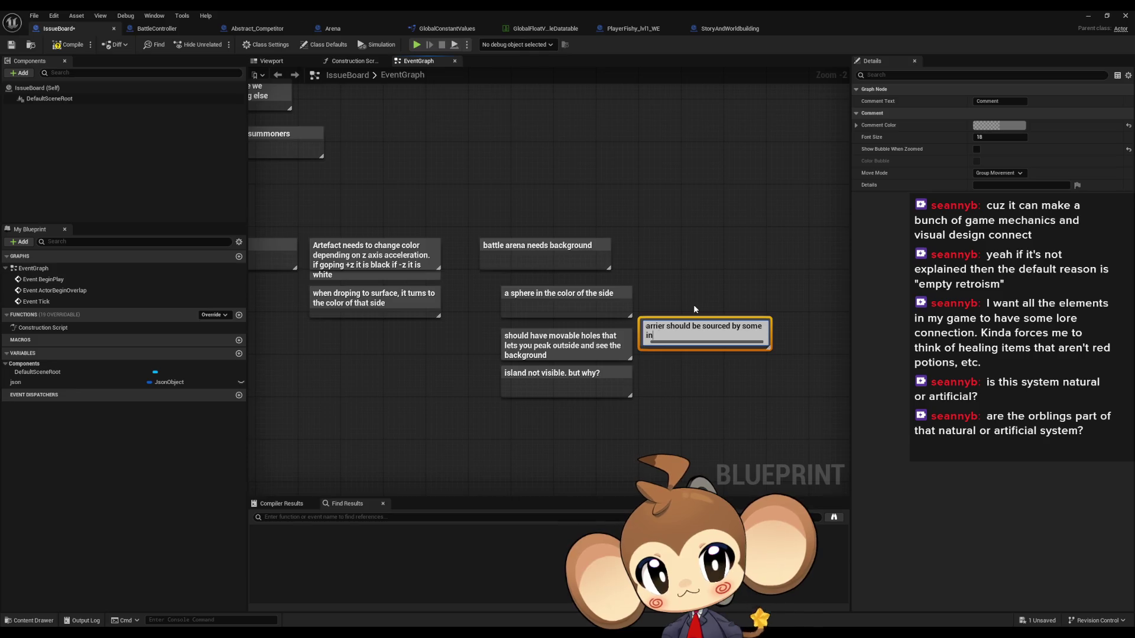
pyautogui.write('kind of thing that floa')
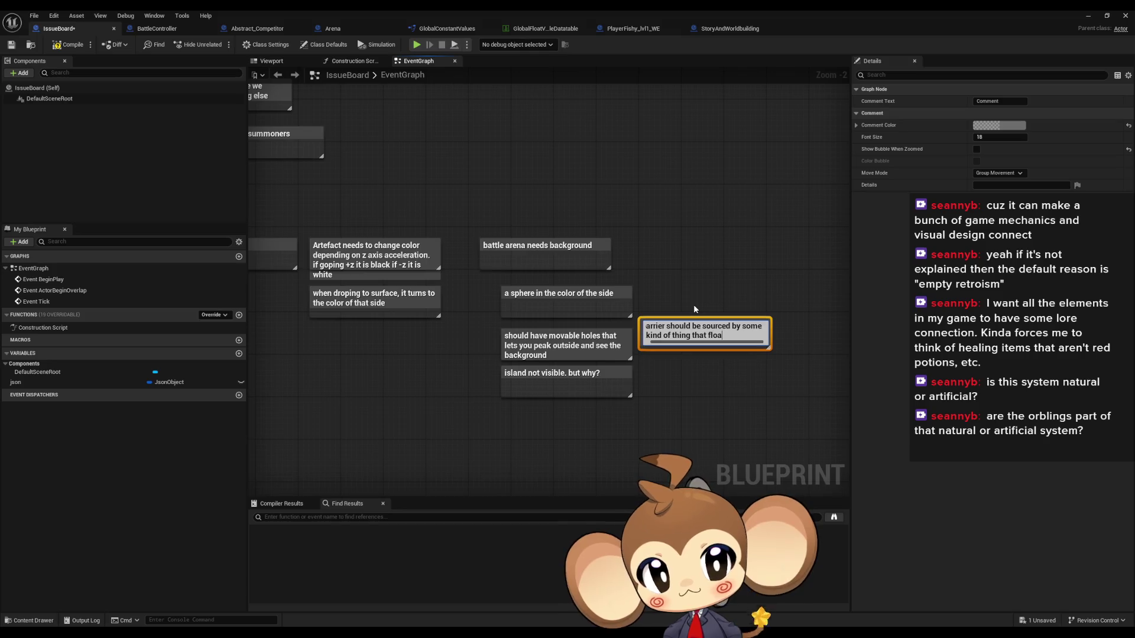
pyautogui.write('ts around s')
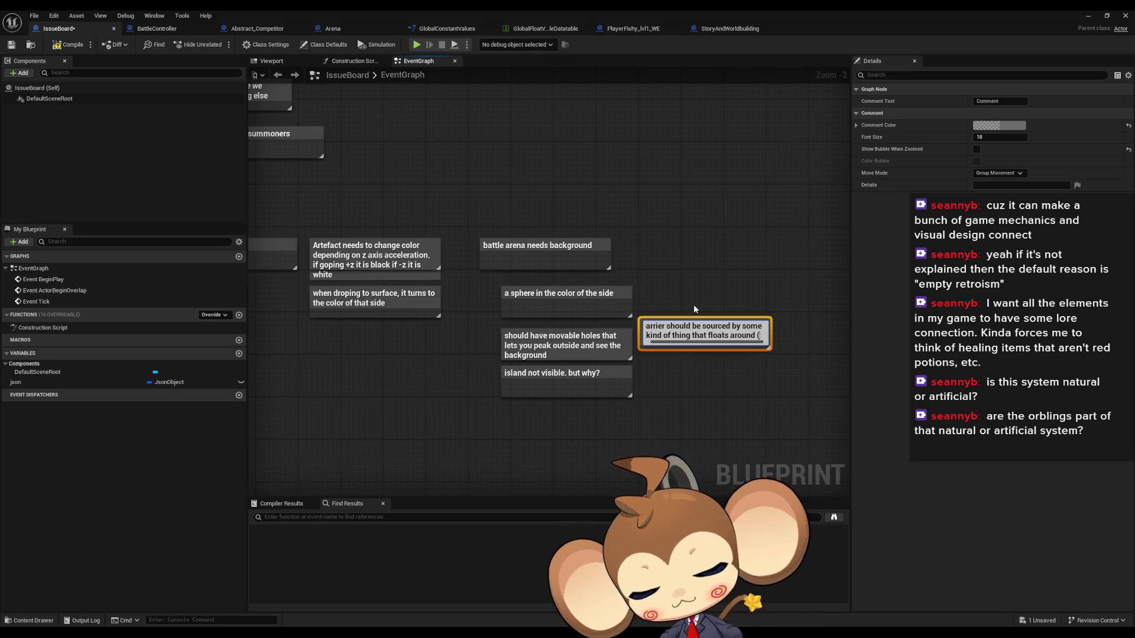
pyautogui.write('e')
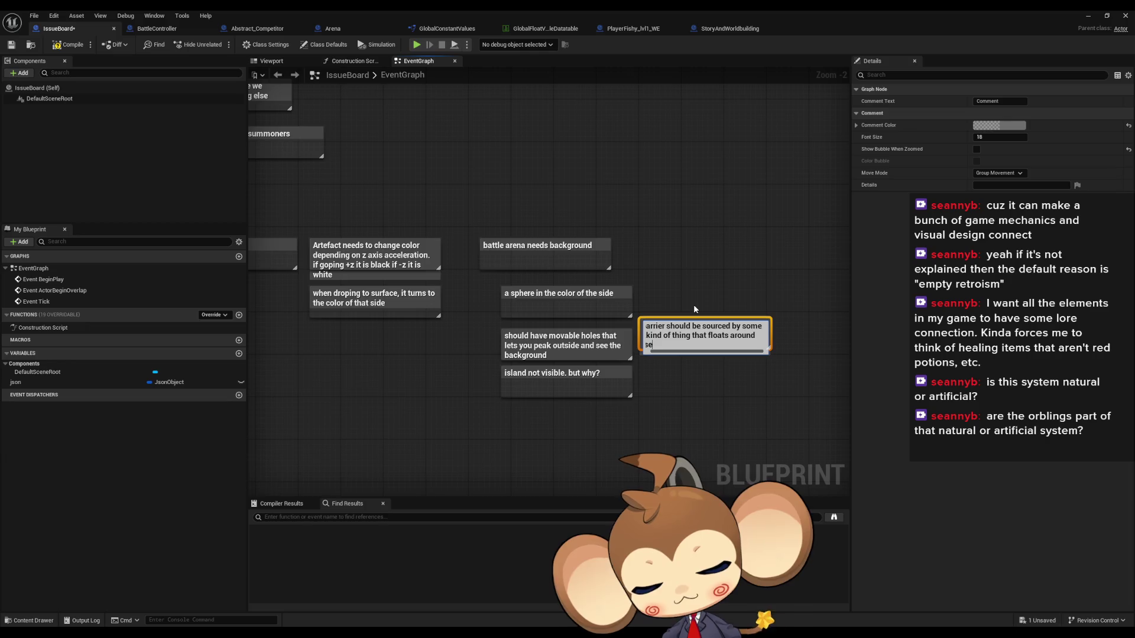
pyautogui.write('nds some k')
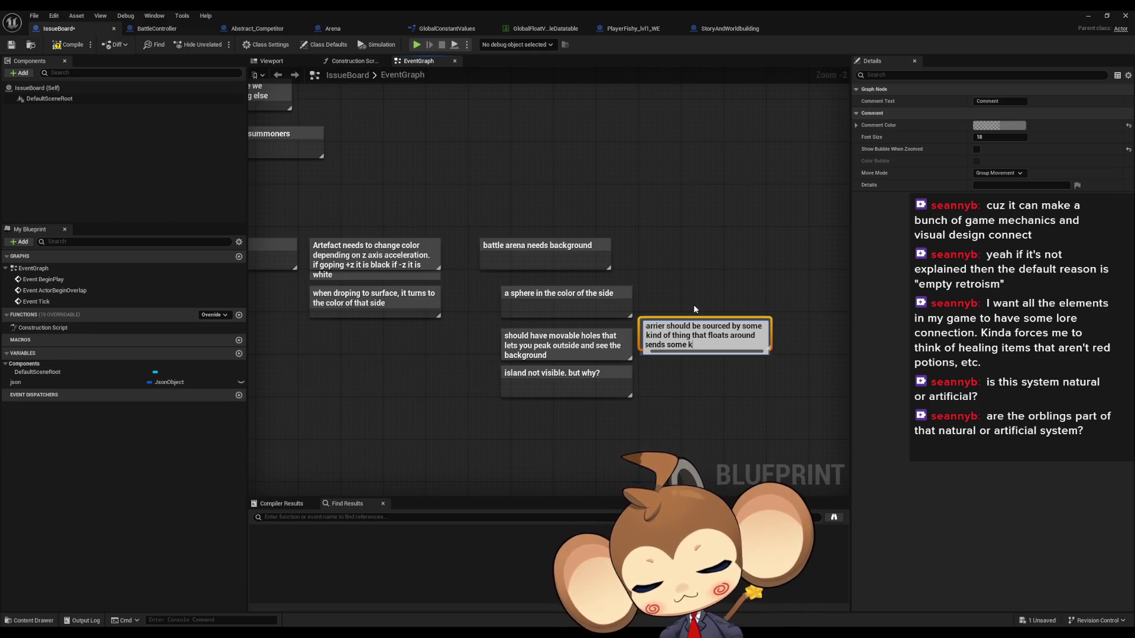
pyautogui.write('ind of energy ')
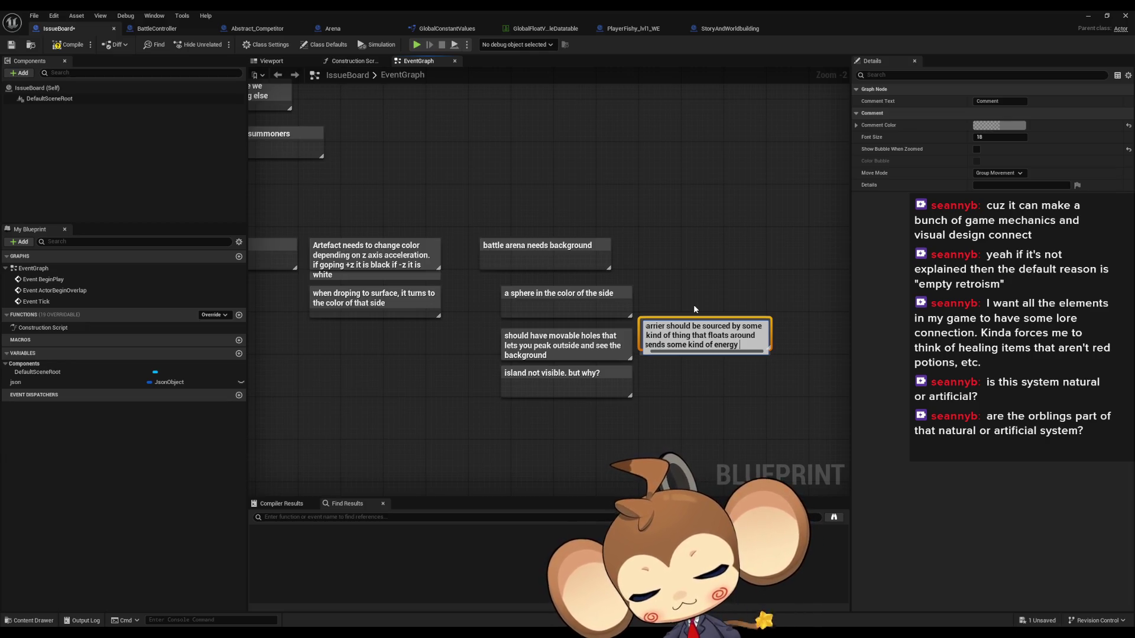
pyautogui.write('wave ot h')
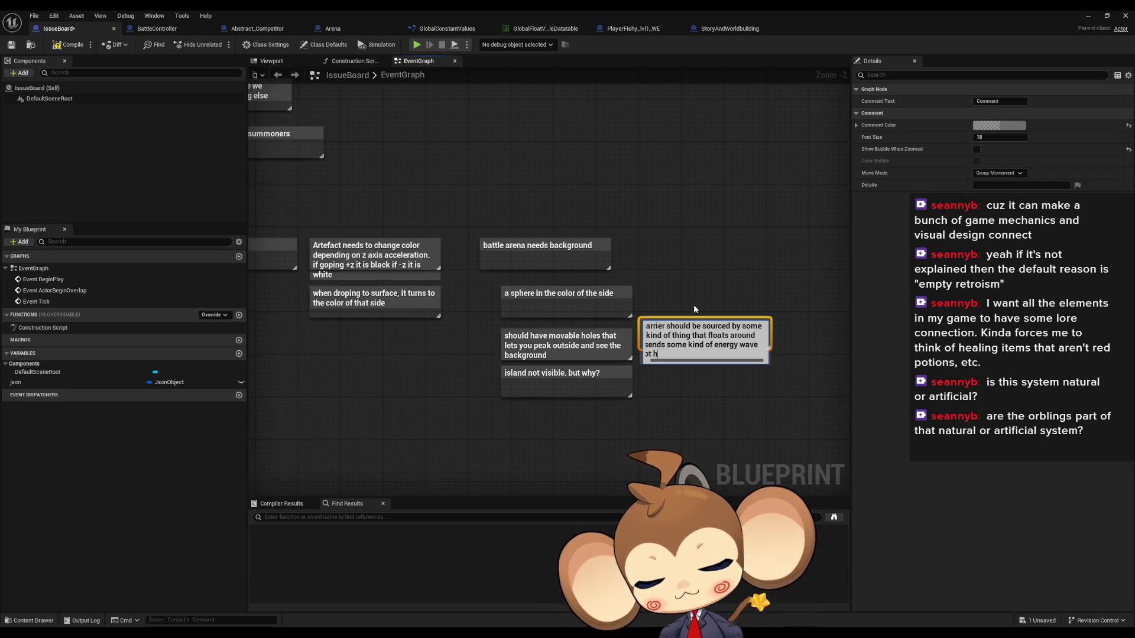
pyautogui.write('e sphere')
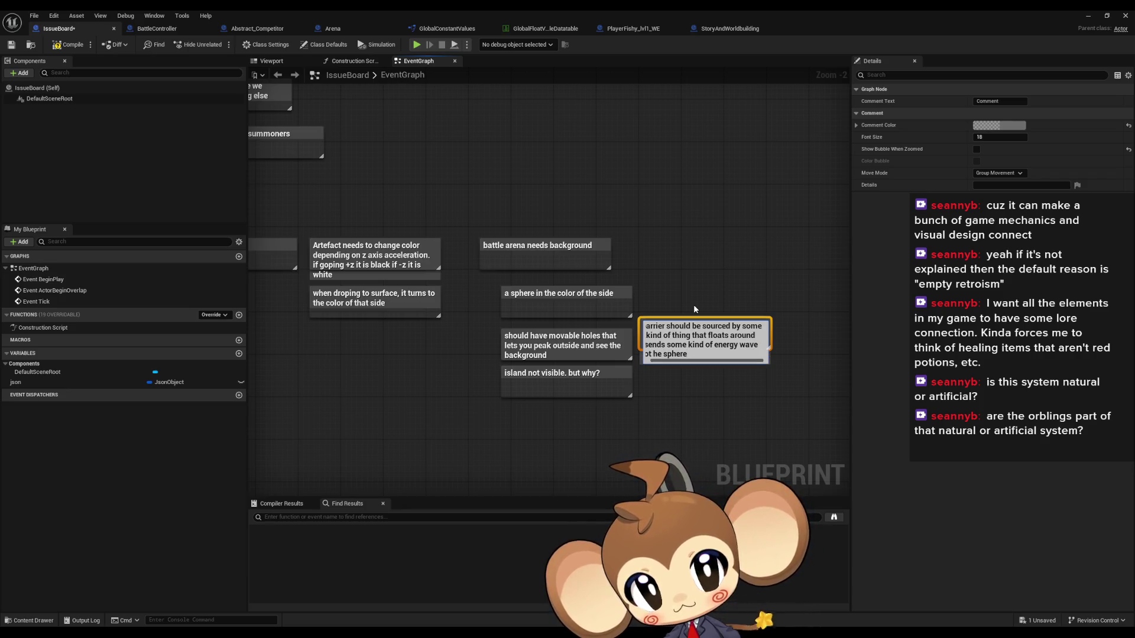
pyautogui.write(' while ')
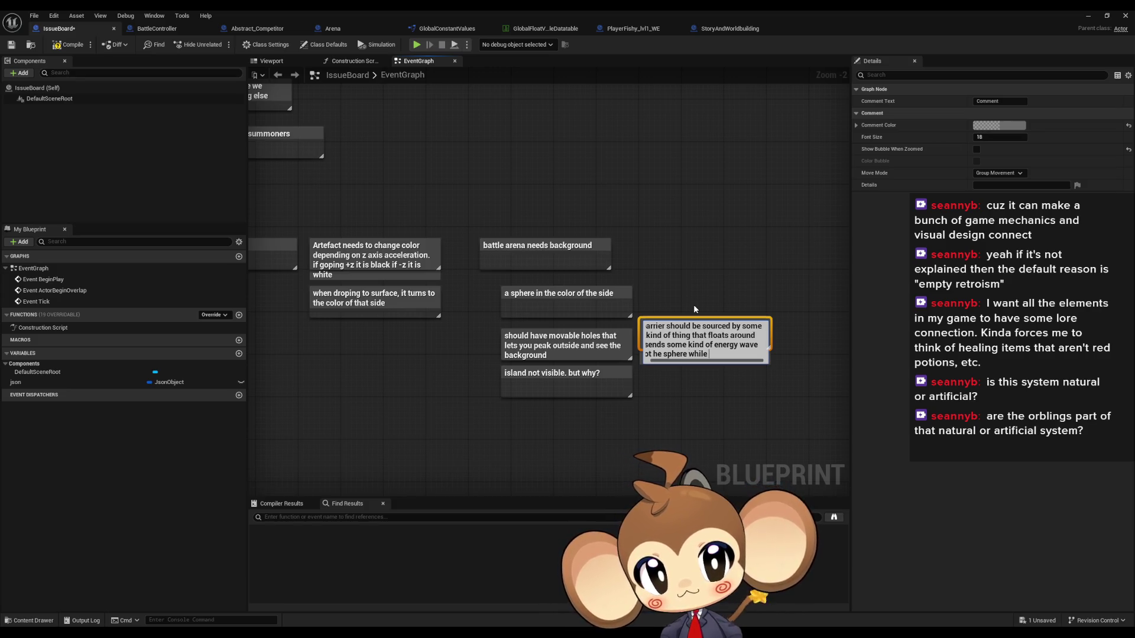
pyautogui.write('flying around')
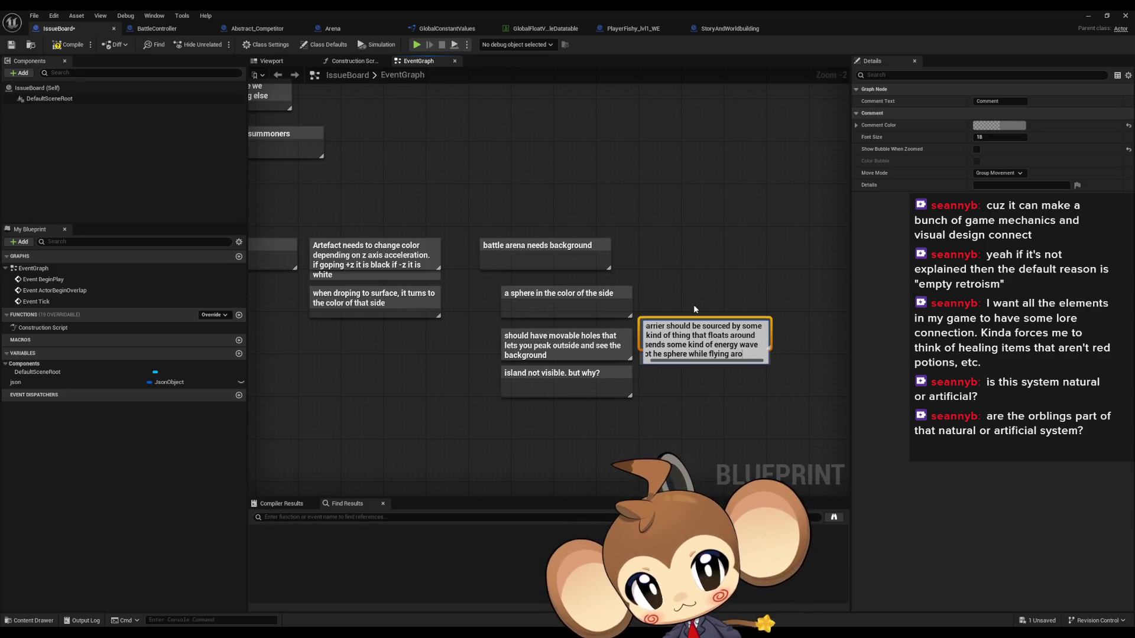
pyautogui.press('Return')
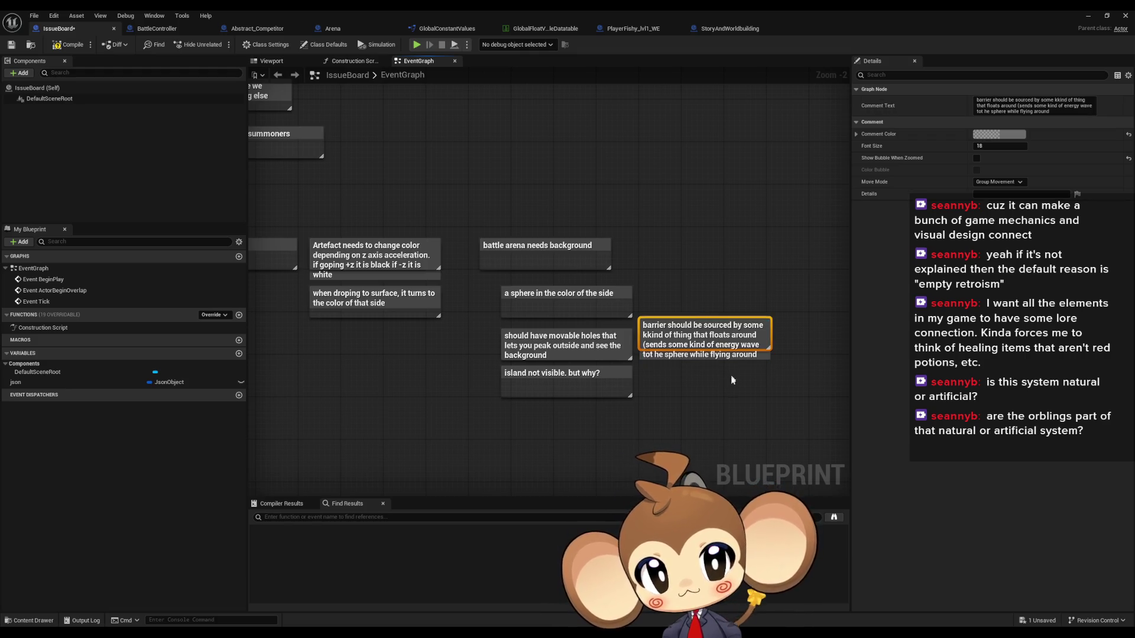
# Add a comment reading 'Player artefact shoots it to flee.' beside the barrier note.
pyautogui.click(687, 400)
pyautogui.write('c')
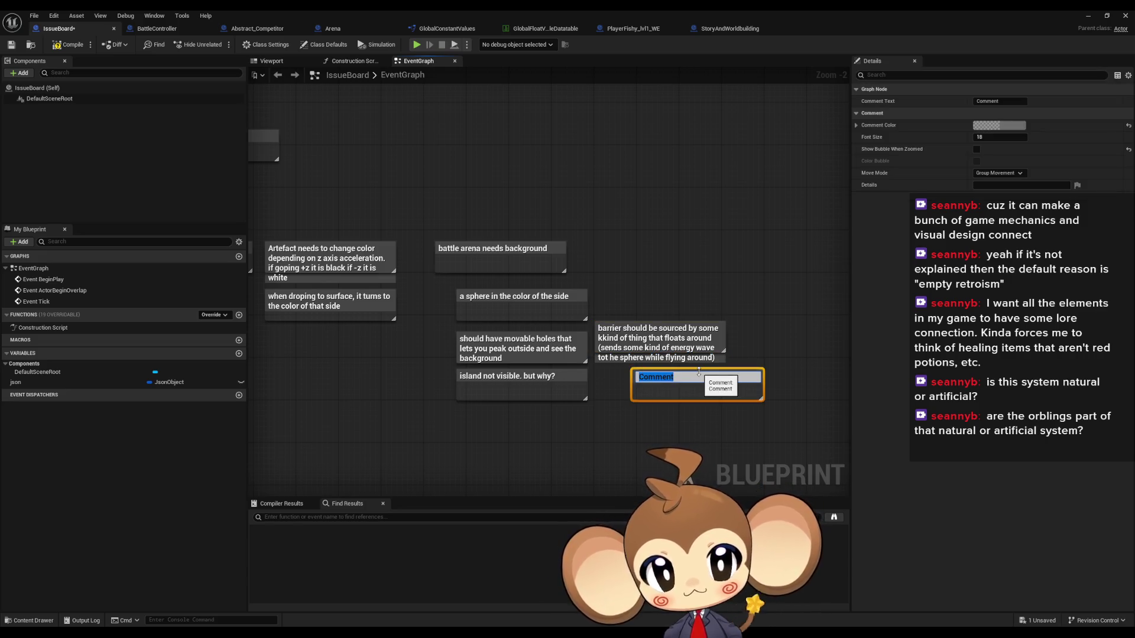
pyautogui.write('Player ar')
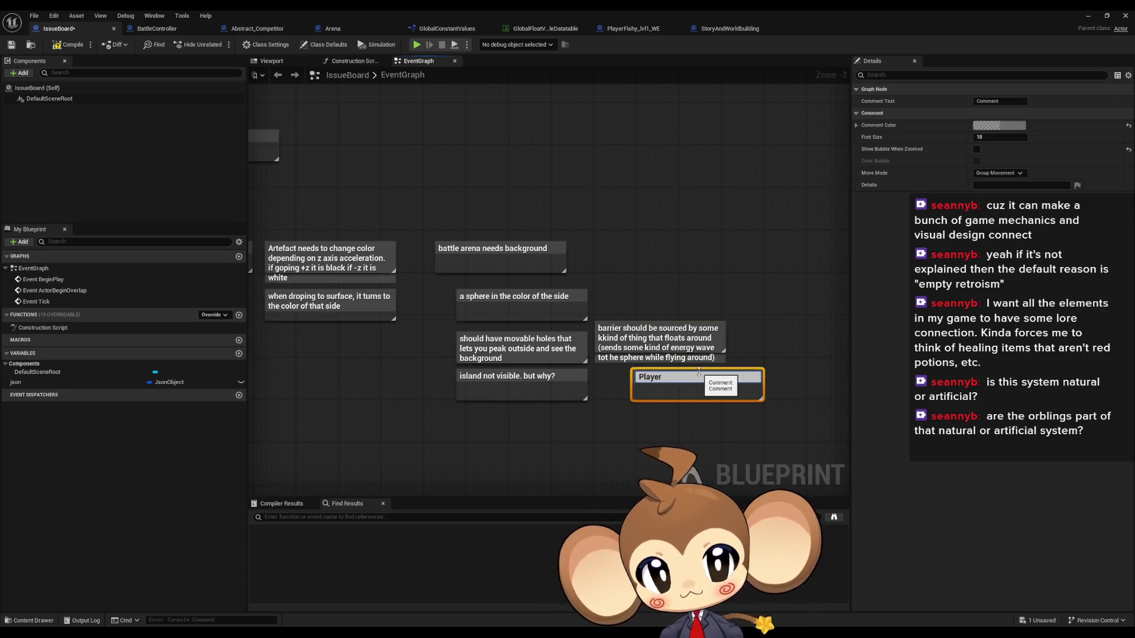
pyautogui.write('tef')
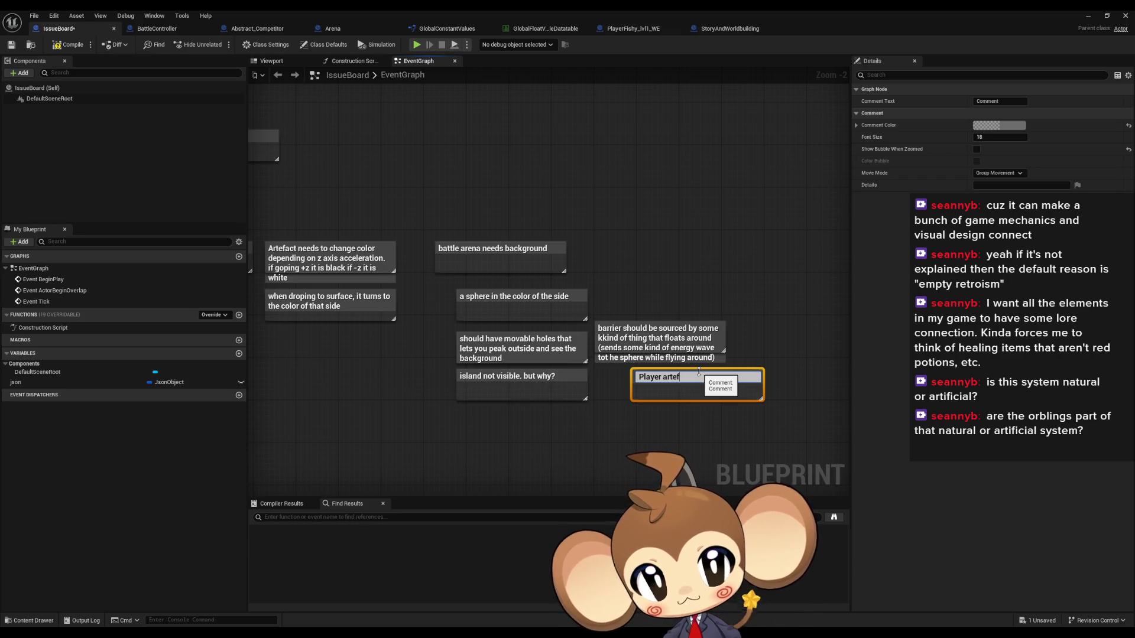
pyautogui.write('act sho')
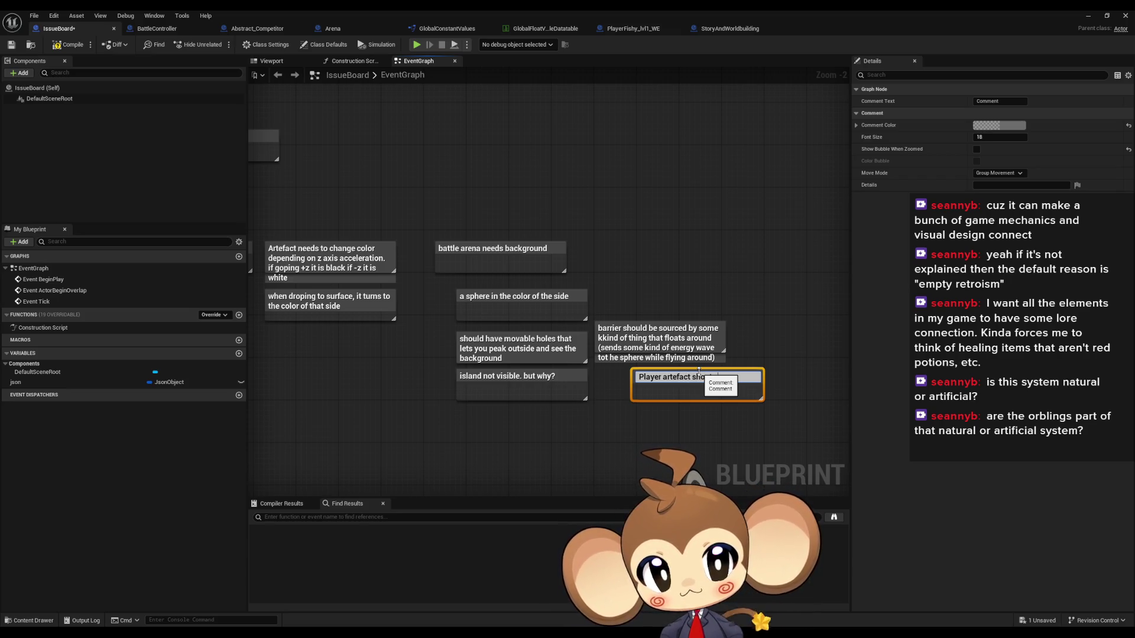
pyautogui.write('uldlee.')
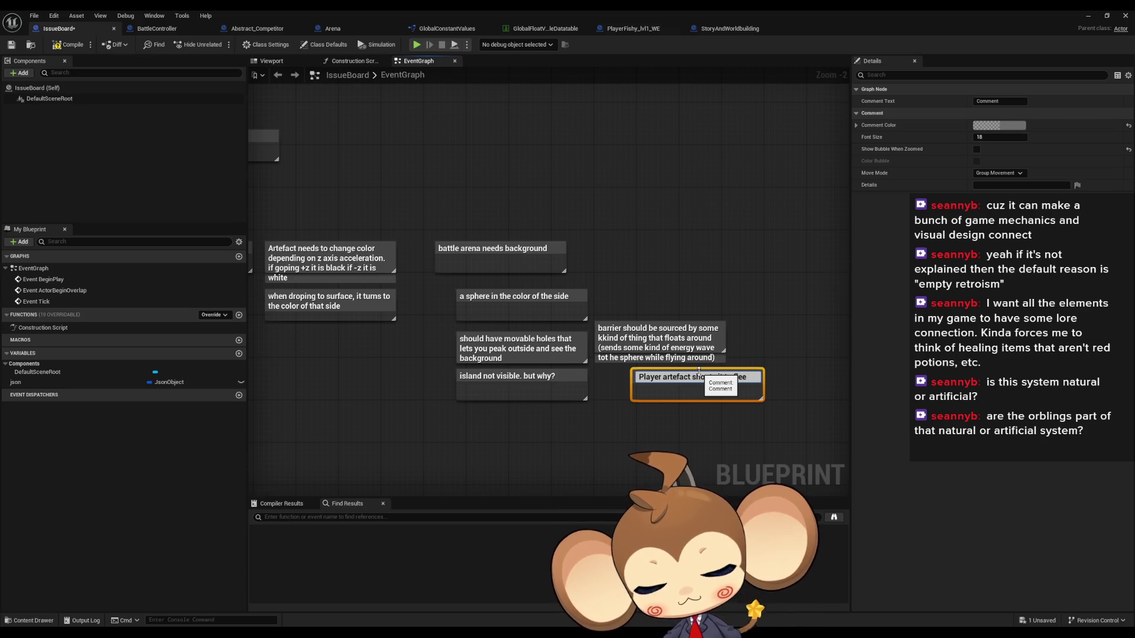
pyautogui.hotkey('shift', 'Return')
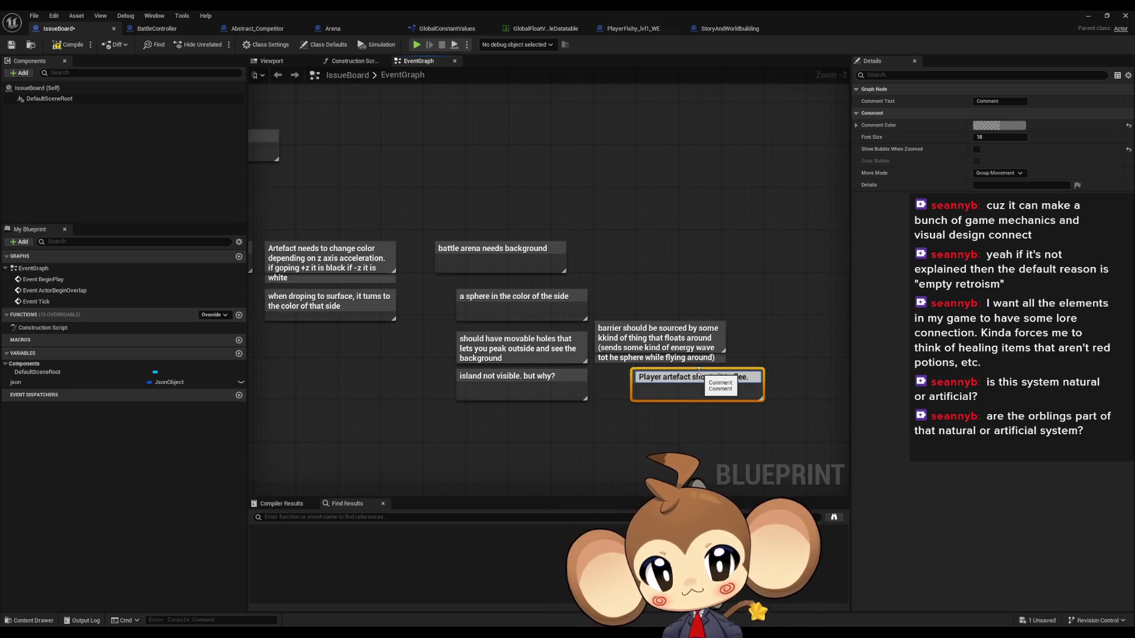
pyautogui.moveTo(643, 420); pyautogui.dragTo(653, 365)
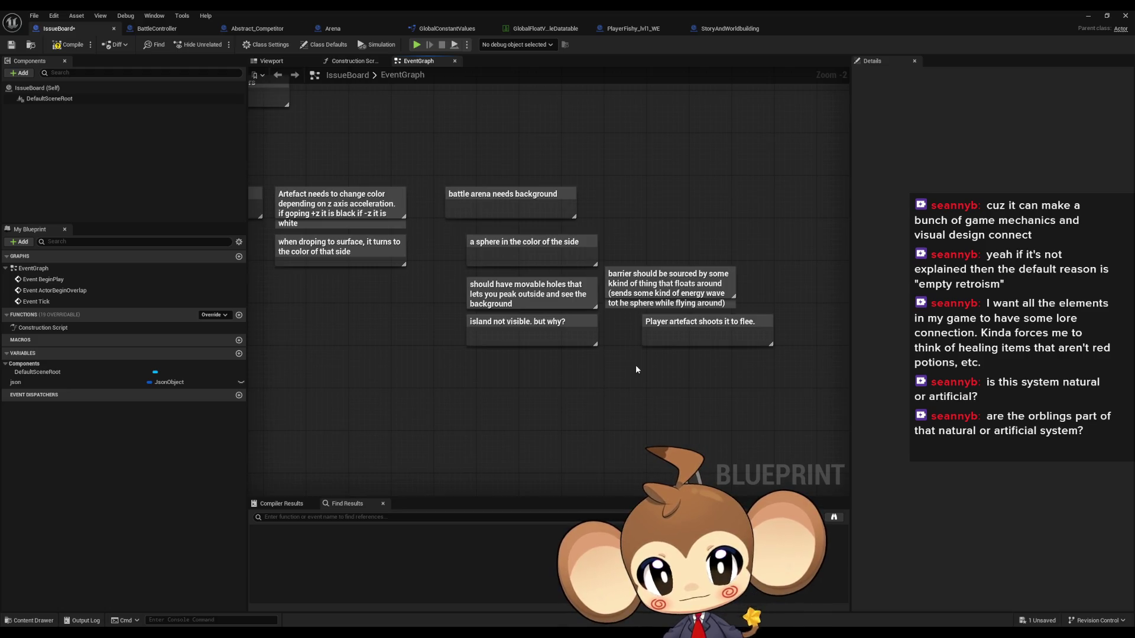
# Add the note 'player can not dmg hostile artefact as it is connected to the flow (too powerful to break shield)'.
pyautogui.write('cplayer can not ')
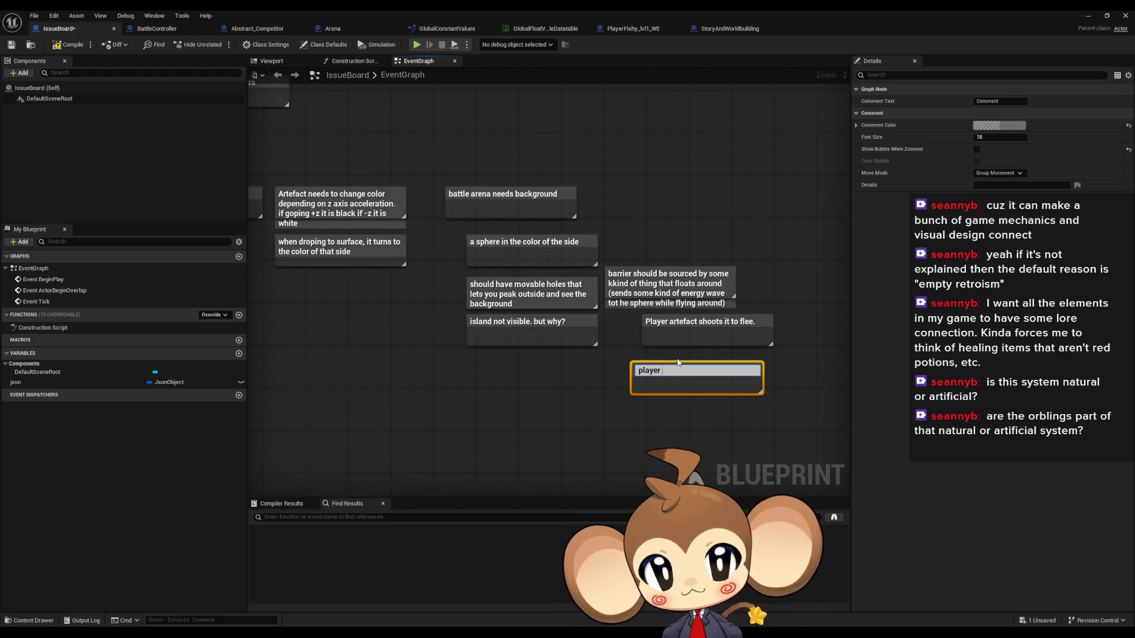
pyautogui.write('dmg')
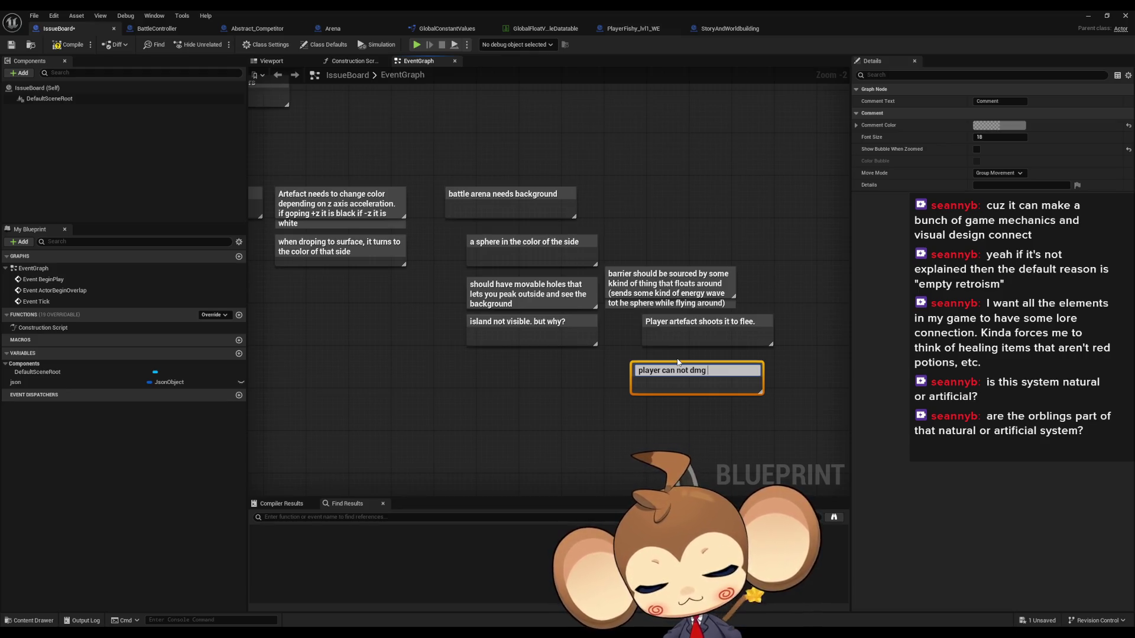
pyautogui.write('hostile artefa')
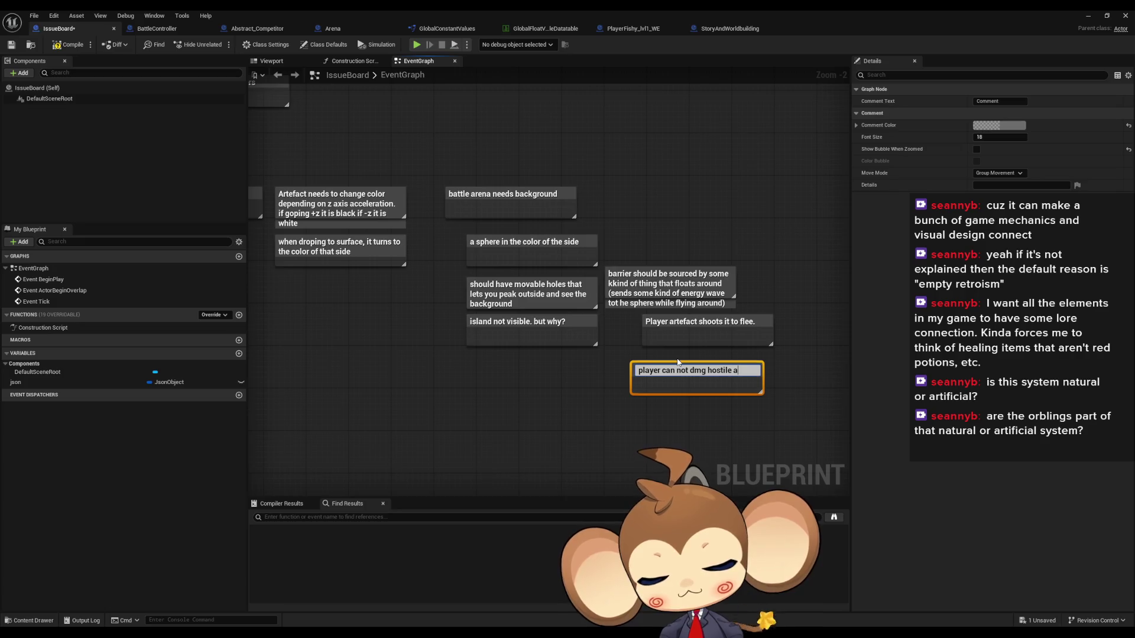
pyautogui.write('ct as it')
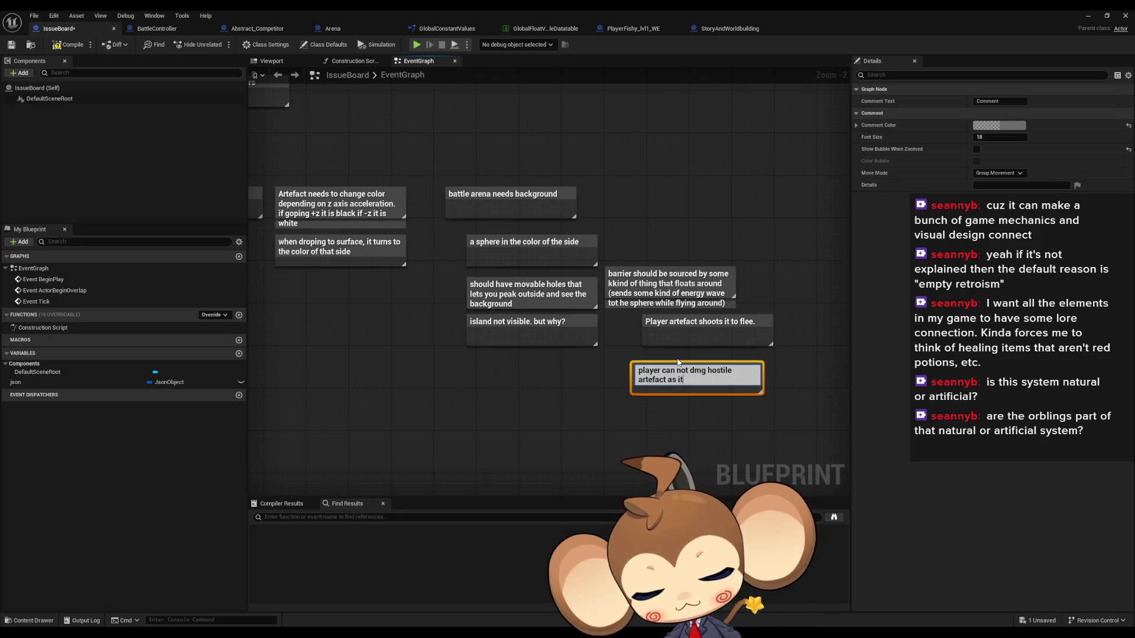
pyautogui.write(' is connected to the f')
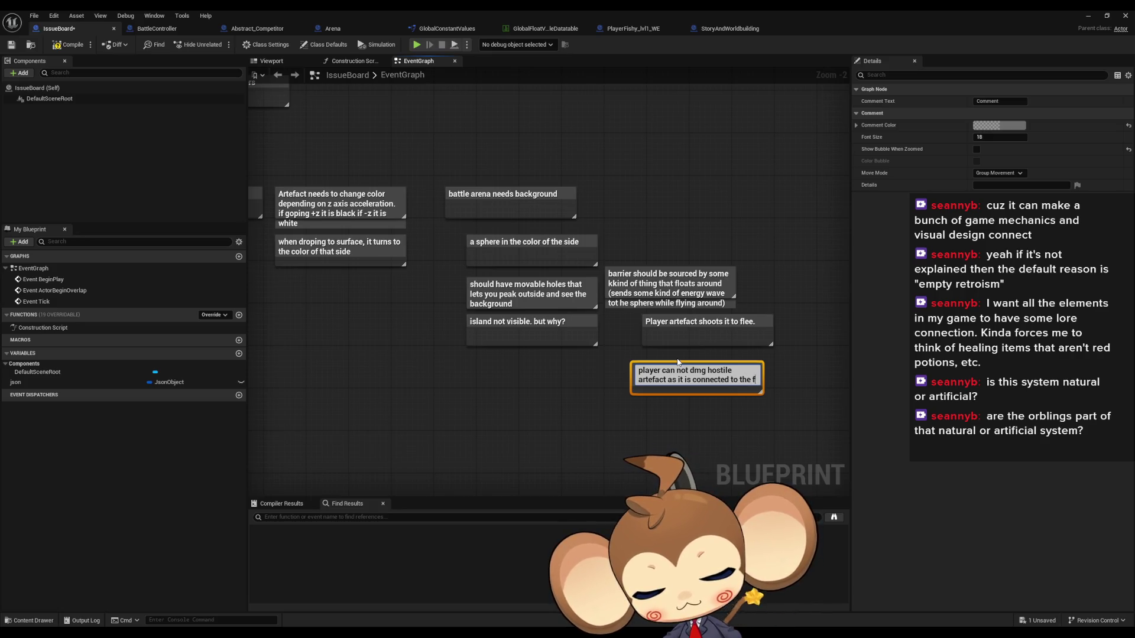
pyautogui.write('low (')
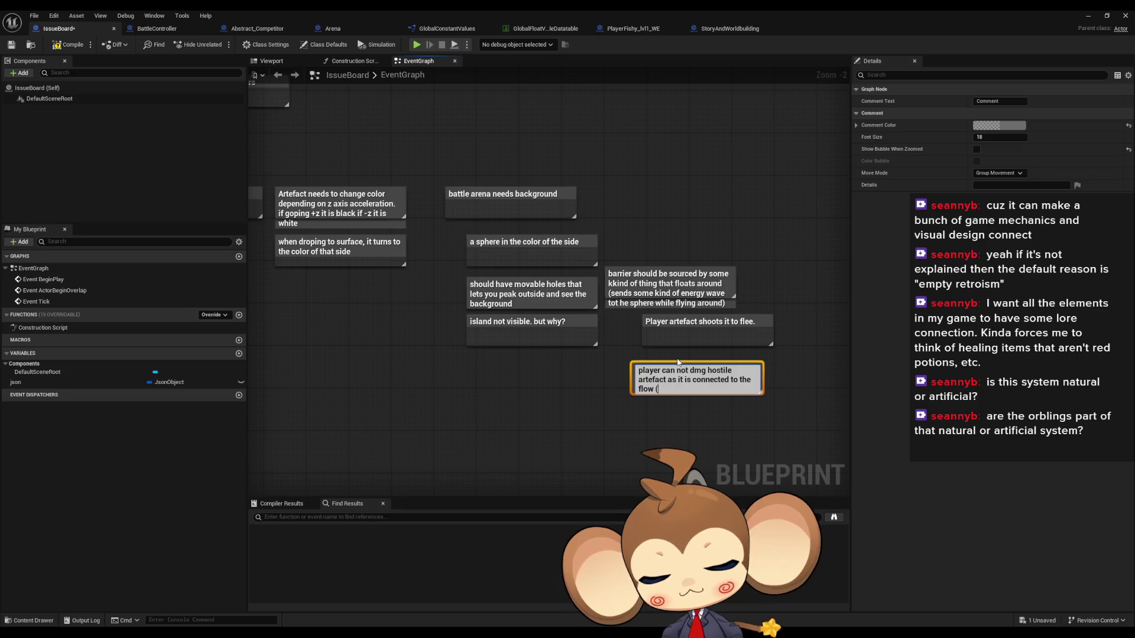
pyautogui.write('too powerful ')
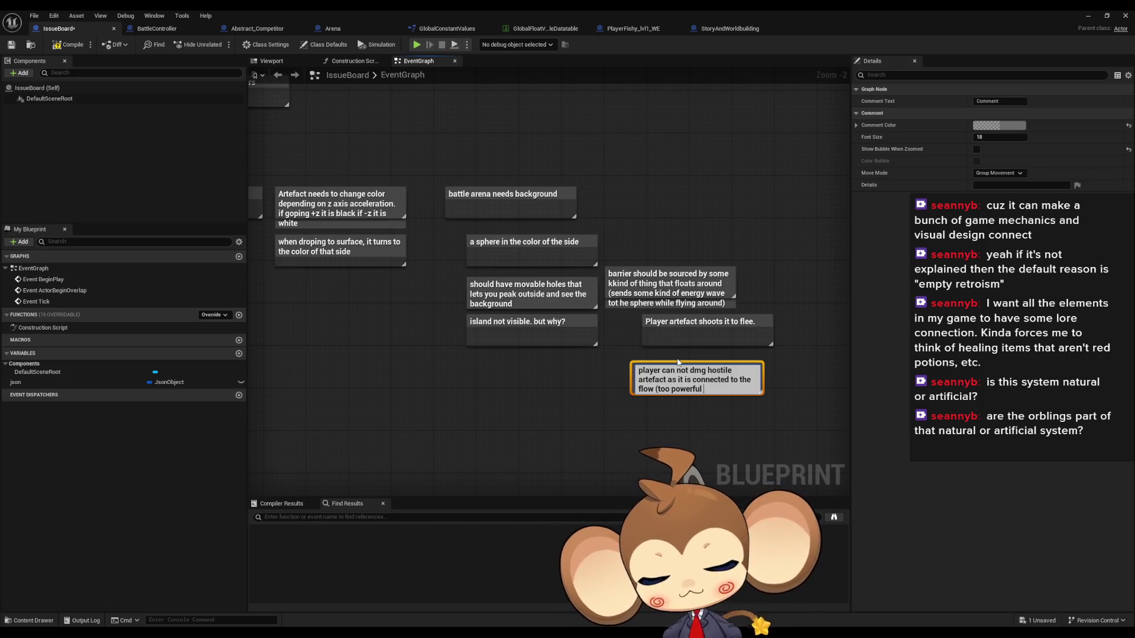
pyautogui.write('to')
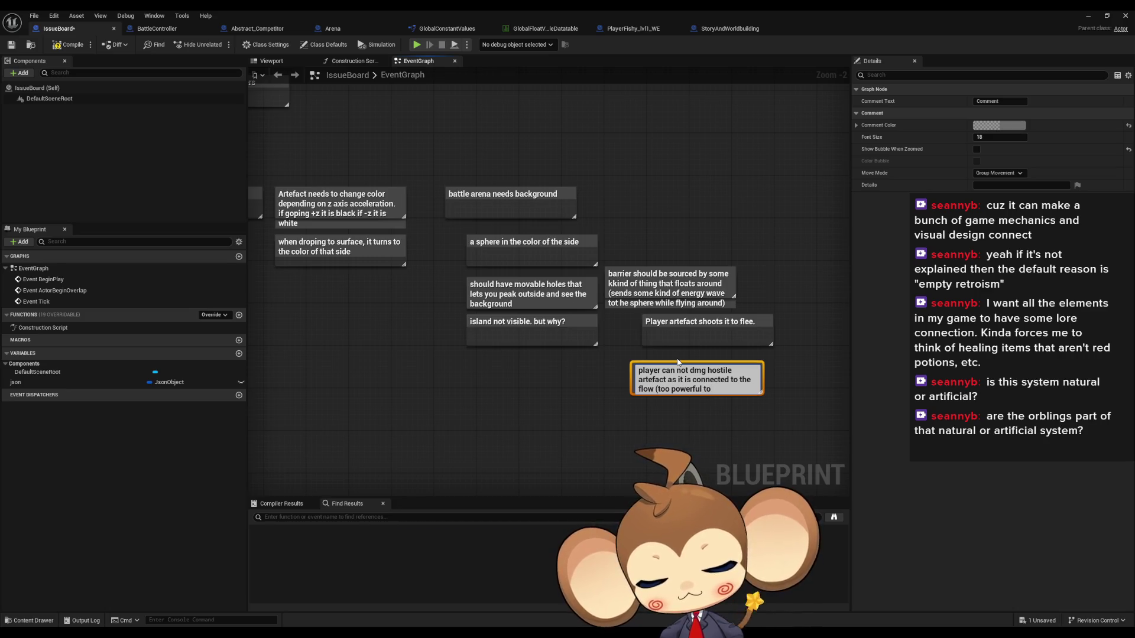
pyautogui.write(' break shield')
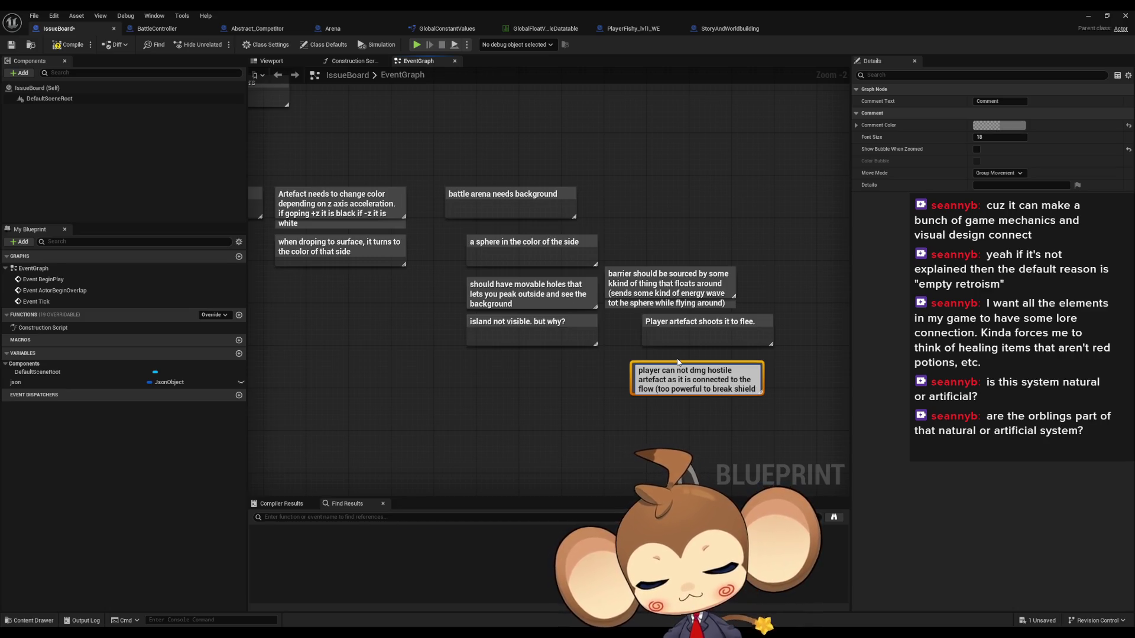
pyautogui.write(')')
pyautogui.press('Return')
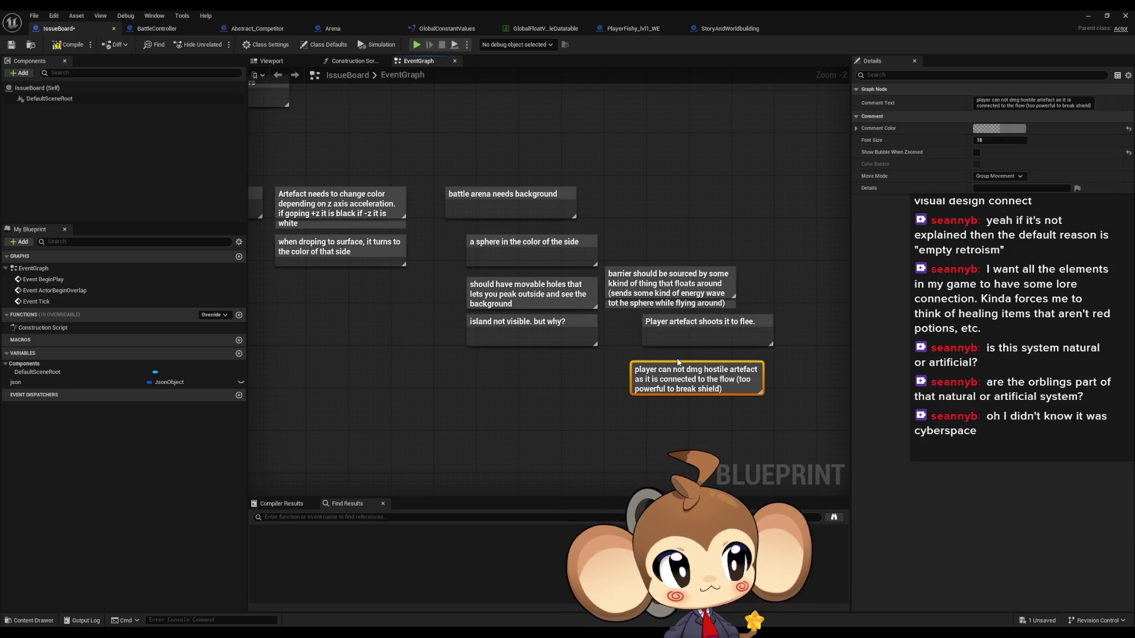
pyautogui.click(1087, 16)
# Play-test the desert level from a saved game, walking toward the red cube, then stop.
pyautogui.click(218, 43)
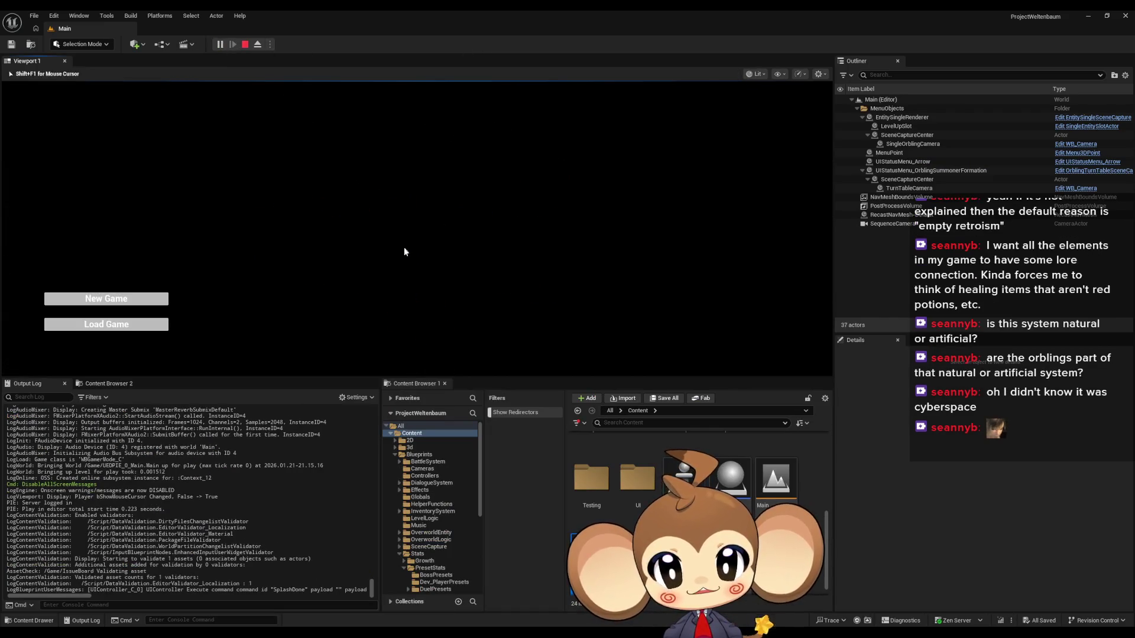
pyautogui.click(86, 328)
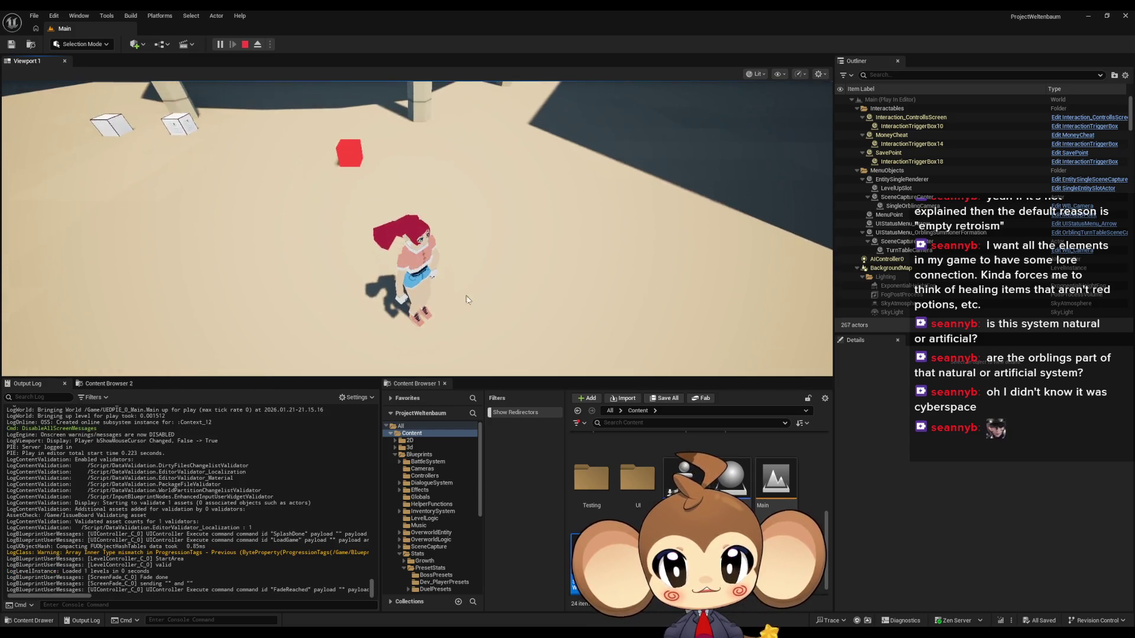
pyautogui.press('w')
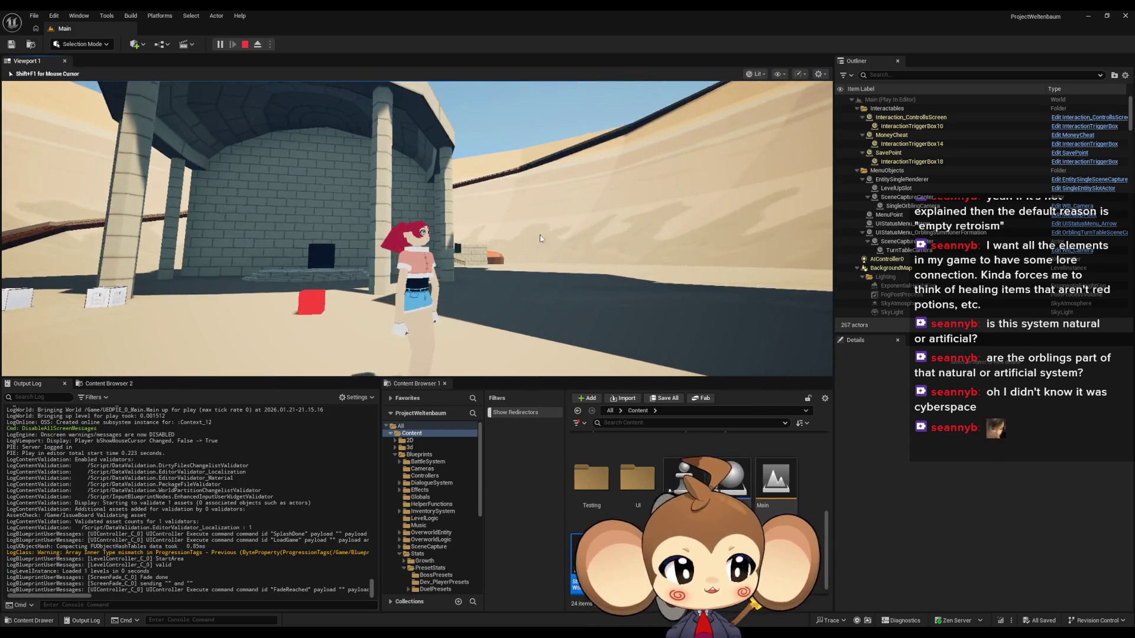
pyautogui.click(468, 251)
pyautogui.press('w')
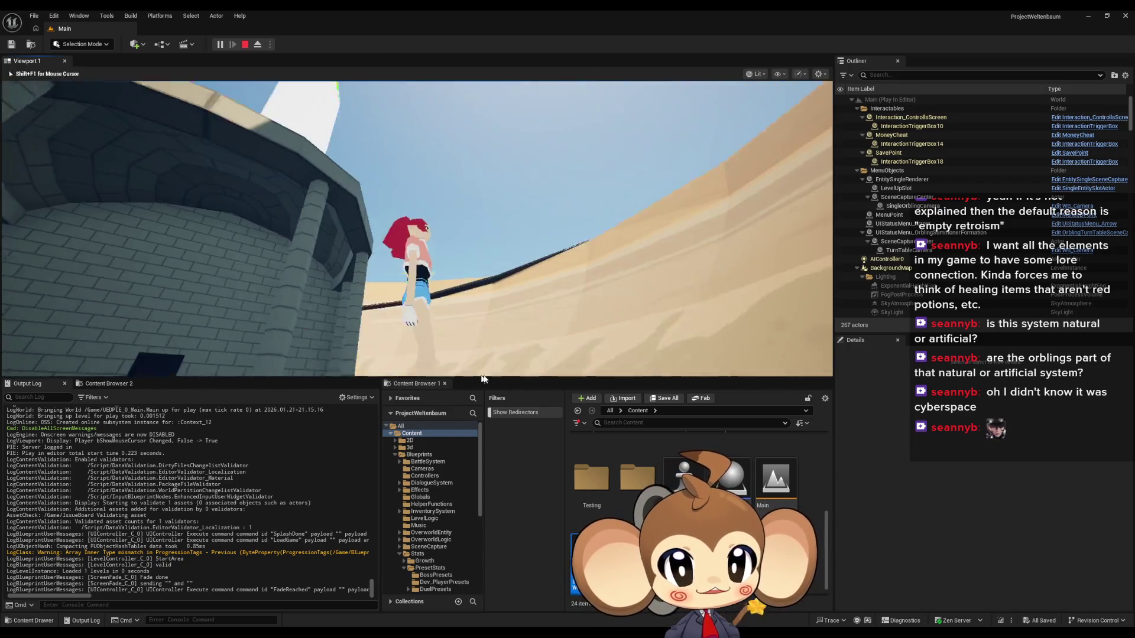
pyautogui.click(605, 304)
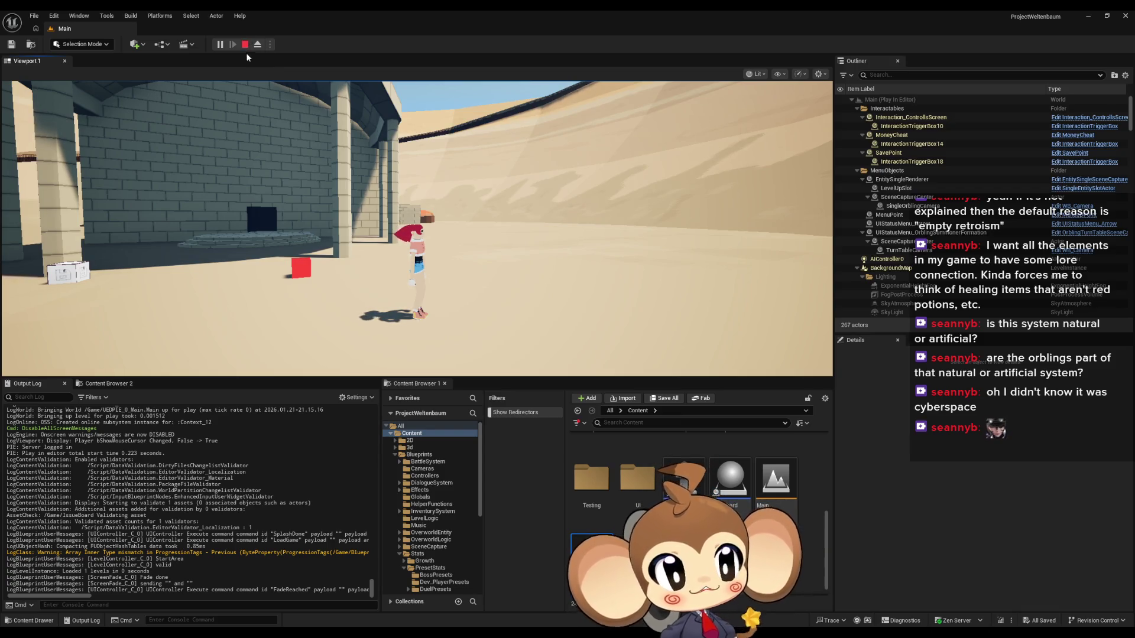
pyautogui.click(408, 261)
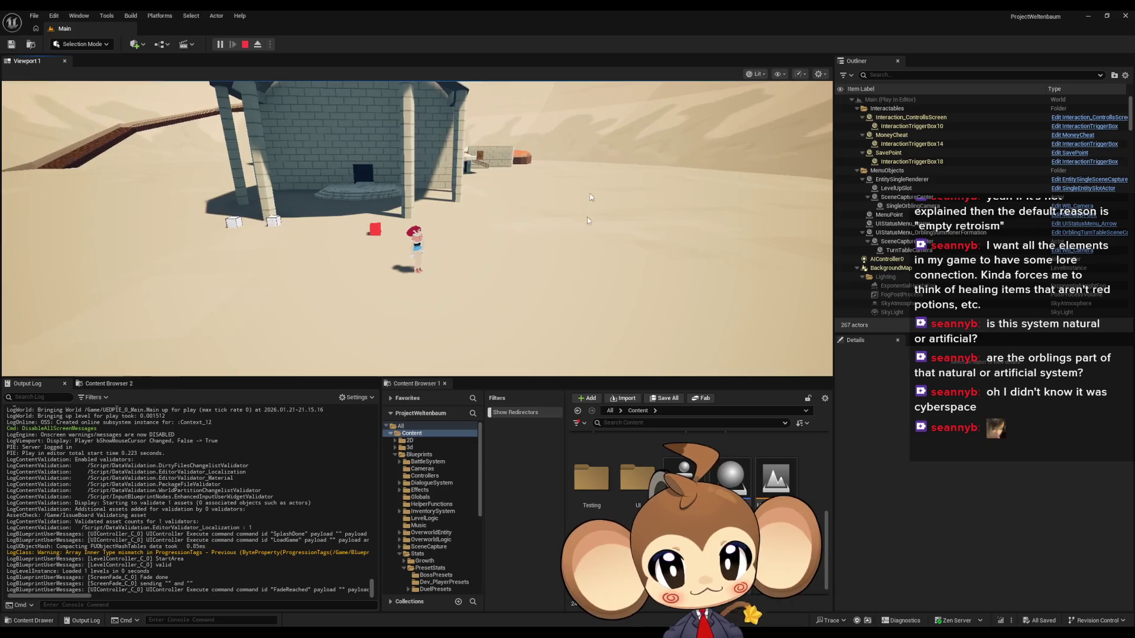
pyautogui.hotkey('shift', 'F1')
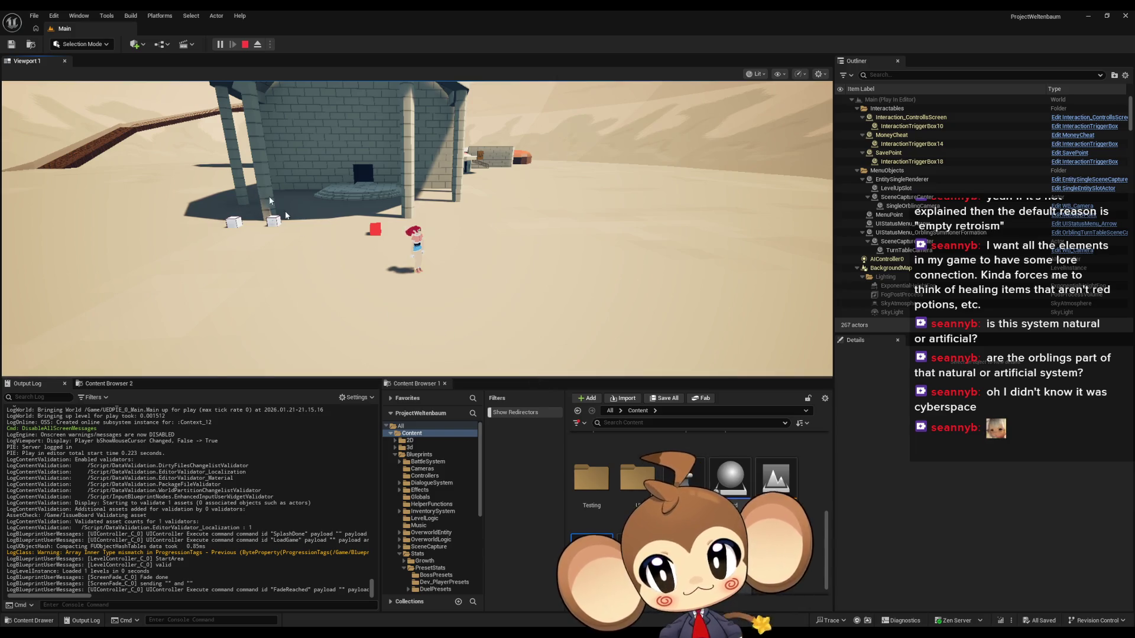
pyautogui.click(245, 44)
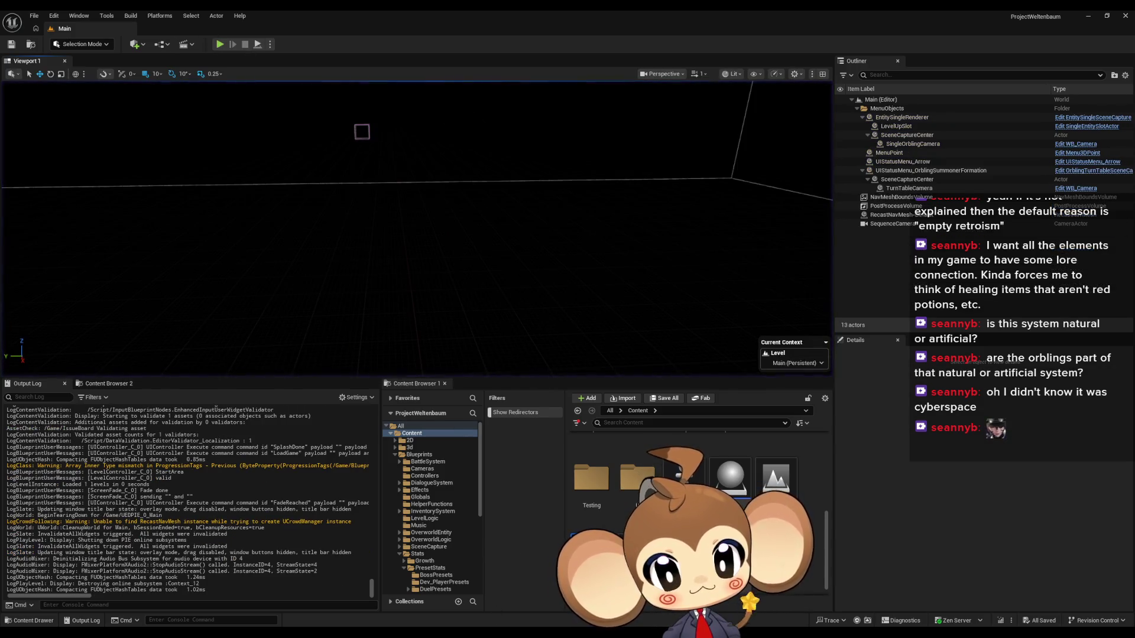
# Review the IssueBoard event graph notes, then bring up the Paint design sketch.
pyautogui.click(462, 604)
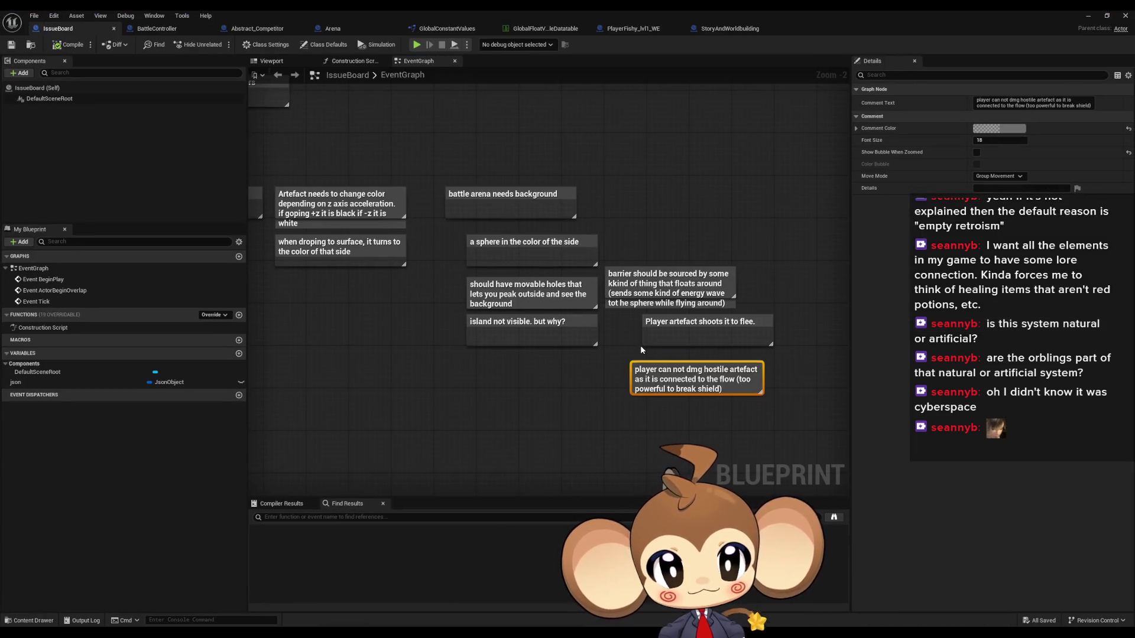
pyautogui.moveTo(545, 417); pyautogui.dragTo(503, 389)
pyautogui.click(513, 368)
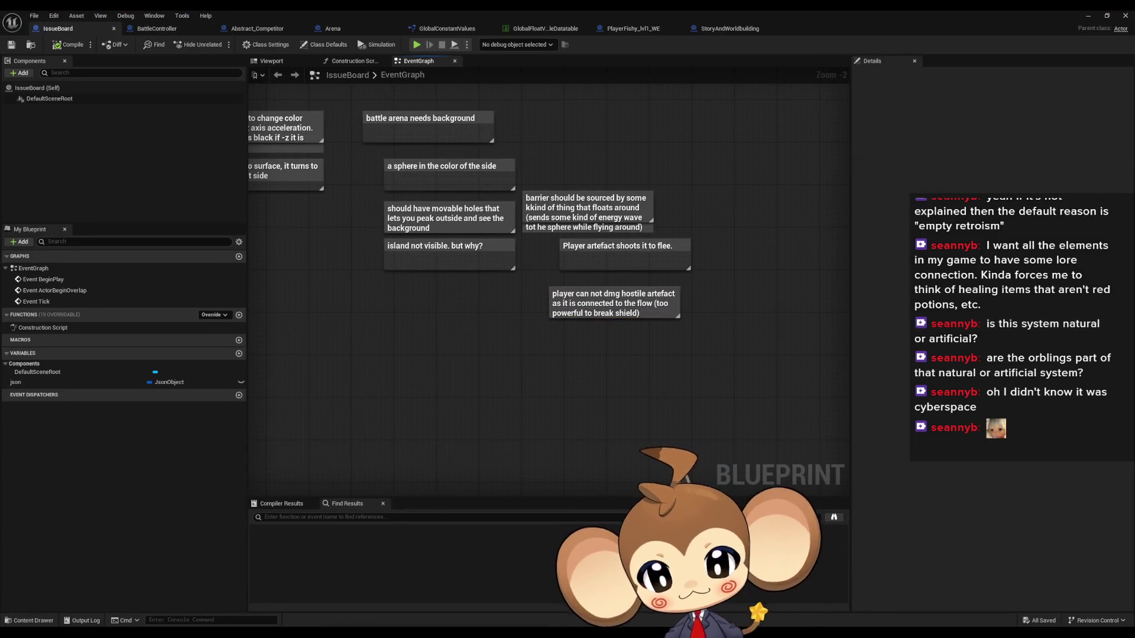
pyautogui.hotkey('alt', 'Tab')
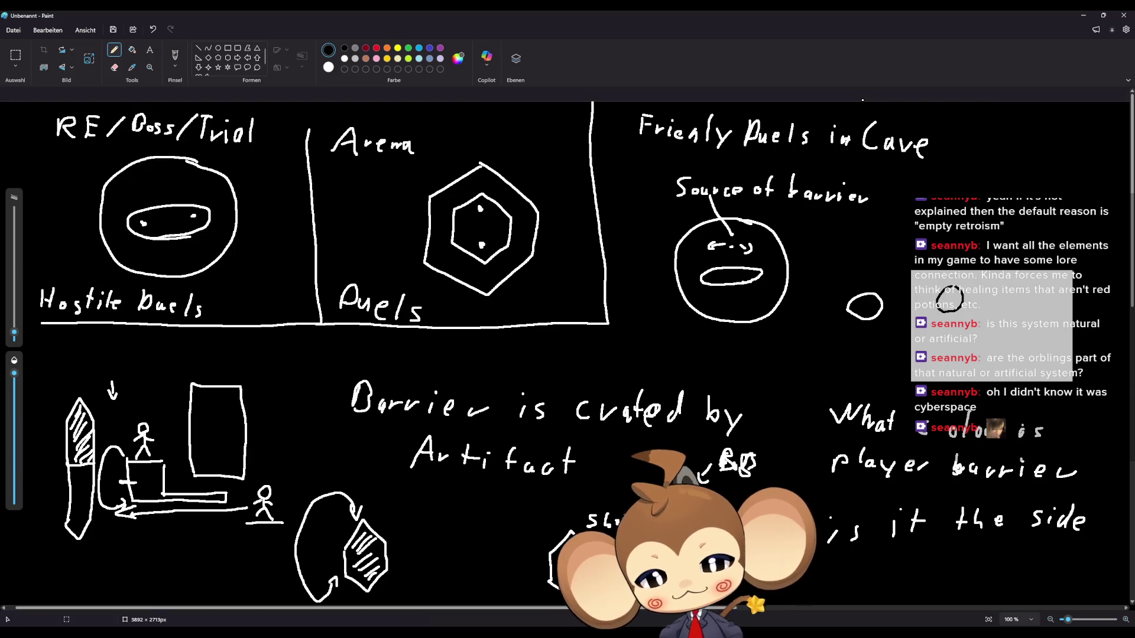
# Return from the Paint sketch to Unreal Engine's IssueBoard event graph.
pyautogui.click(512, 597)
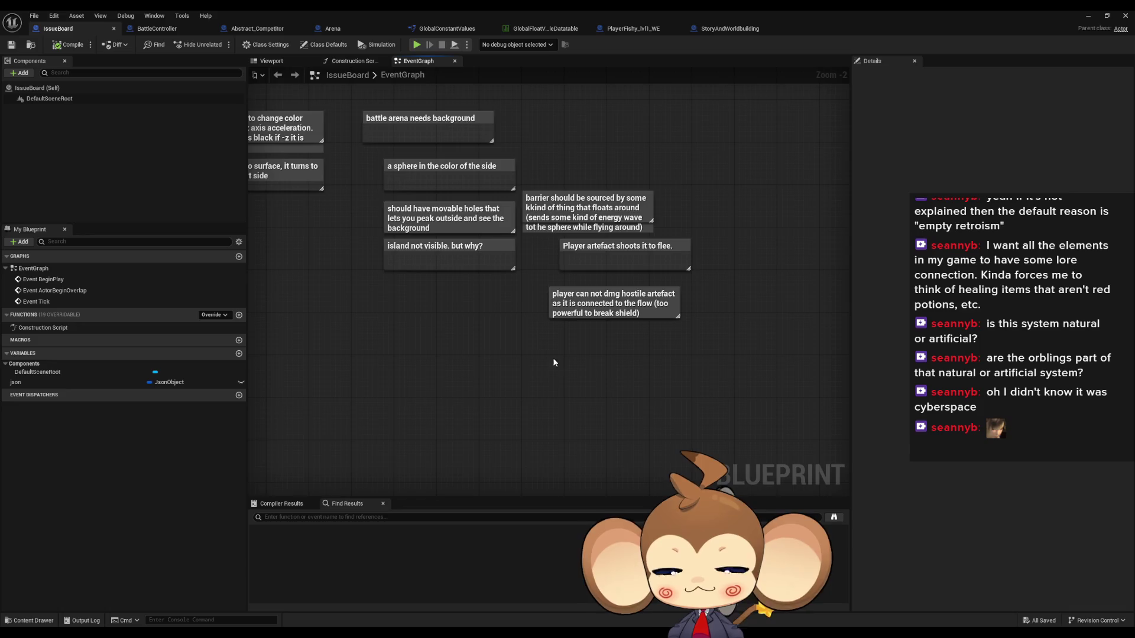
# Move the 'player can not dmg' and 'Player artefact shoots it to flee.' notes down-left under the barrier note.
pyautogui.scroll(-3, 632, 412)
pyautogui.scroll(4, 629, 409)
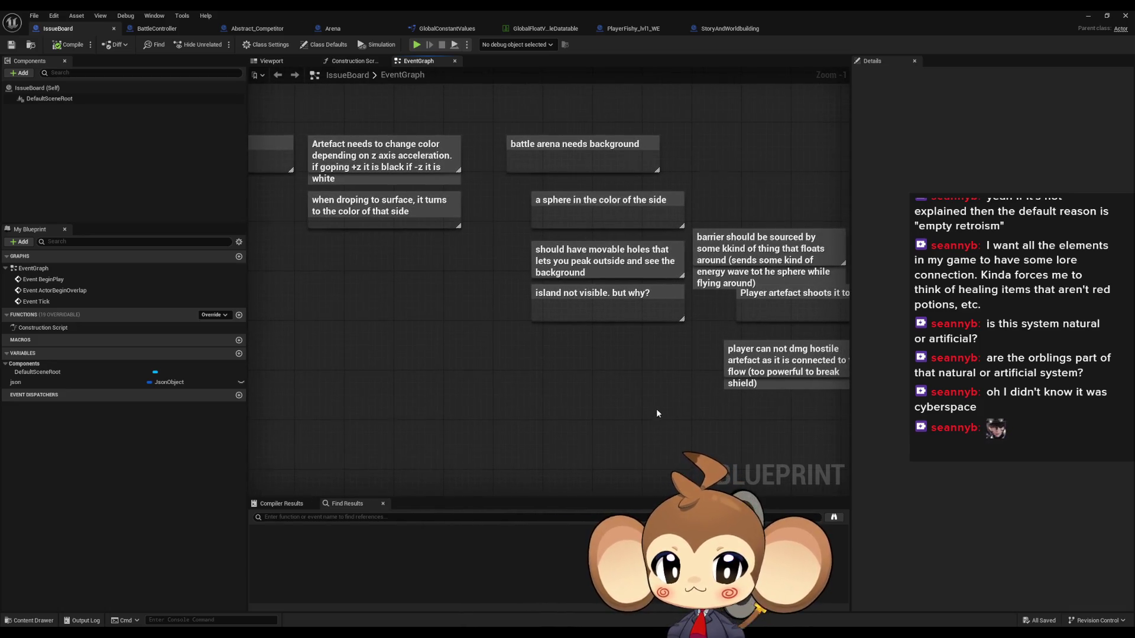
pyautogui.moveTo(656, 410); pyautogui.dragTo(532, 387)
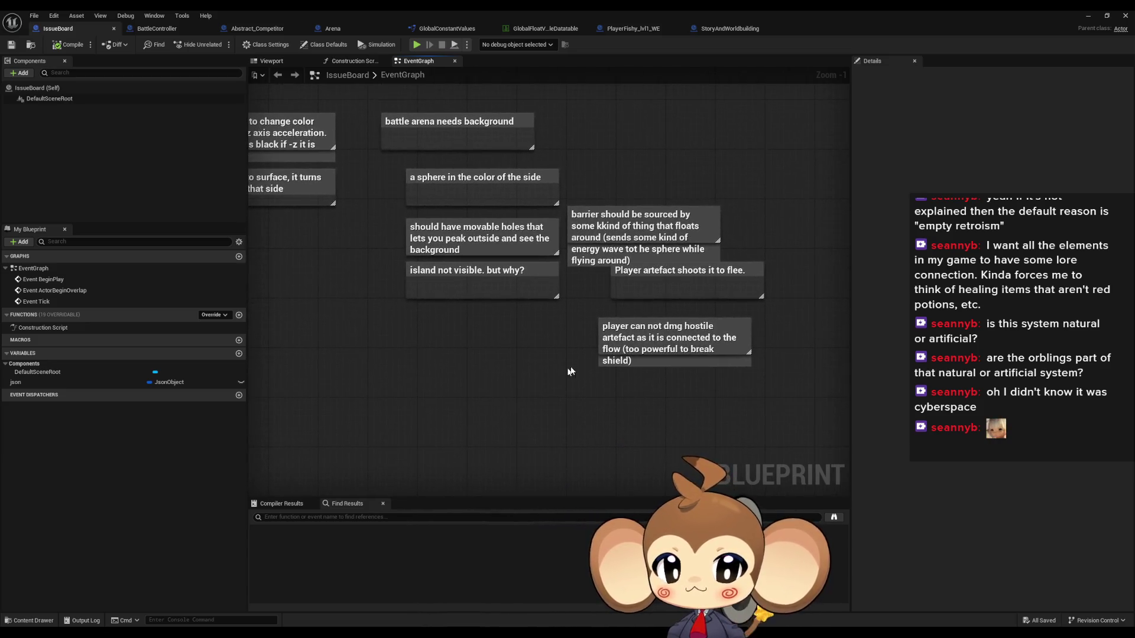
pyautogui.click(648, 366)
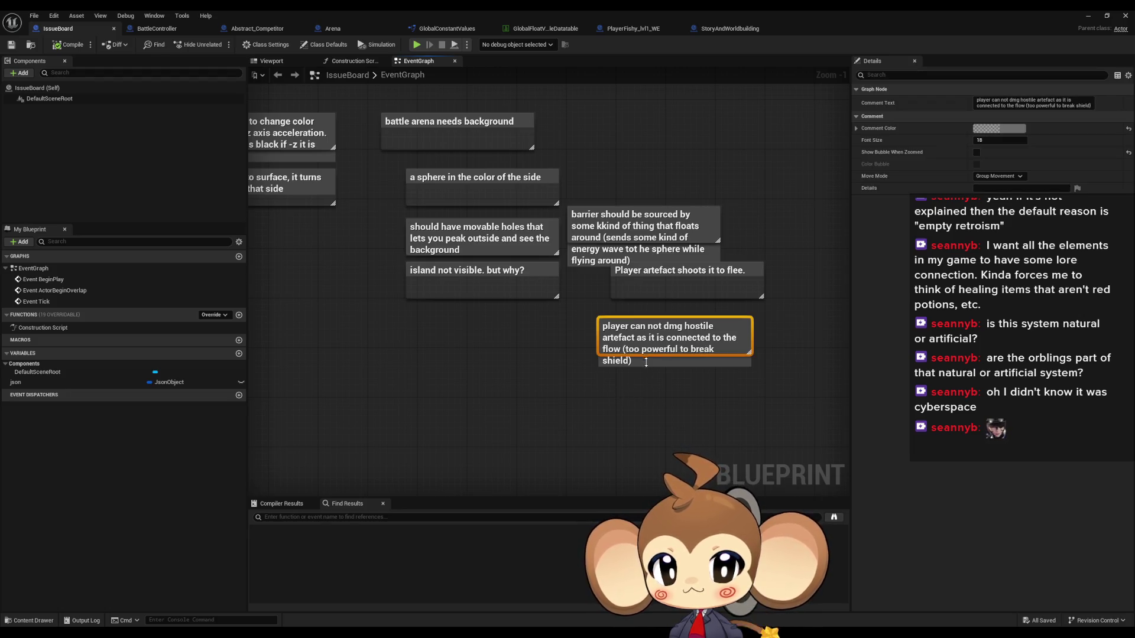
pyautogui.doubleClick(649, 359)
pyautogui.click(595, 415)
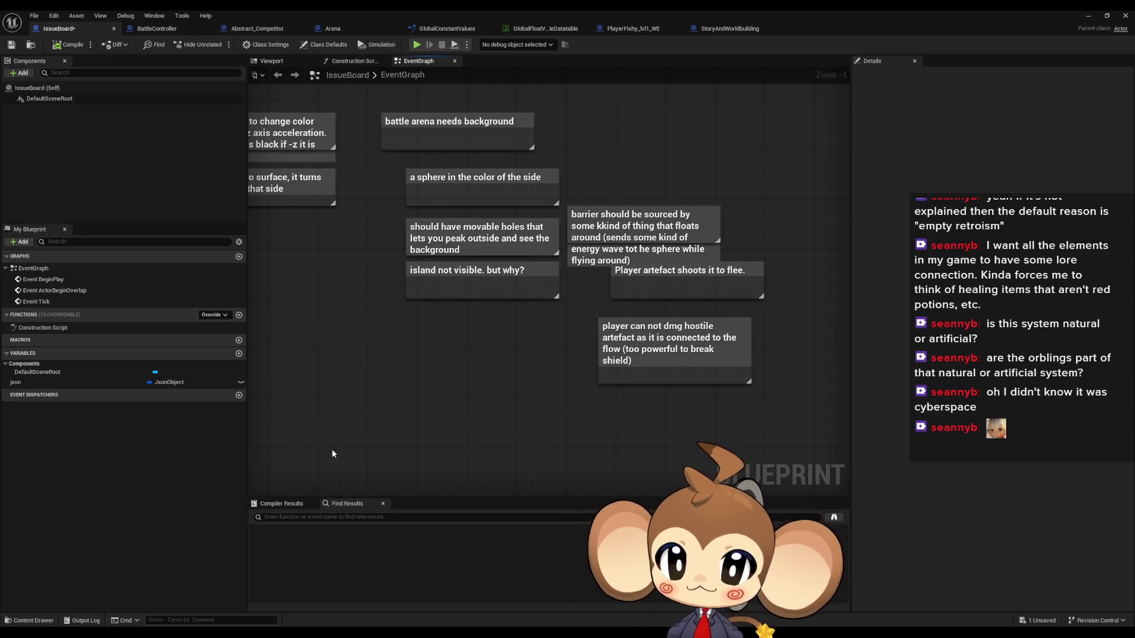
pyautogui.moveTo(637, 325); pyautogui.dragTo(617, 336)
pyautogui.moveTo(633, 288)
pyautogui.mouseDown()
pyautogui.moveTo(626, 304)
pyautogui.moveTo(594, 306)
pyautogui.mouseUp()
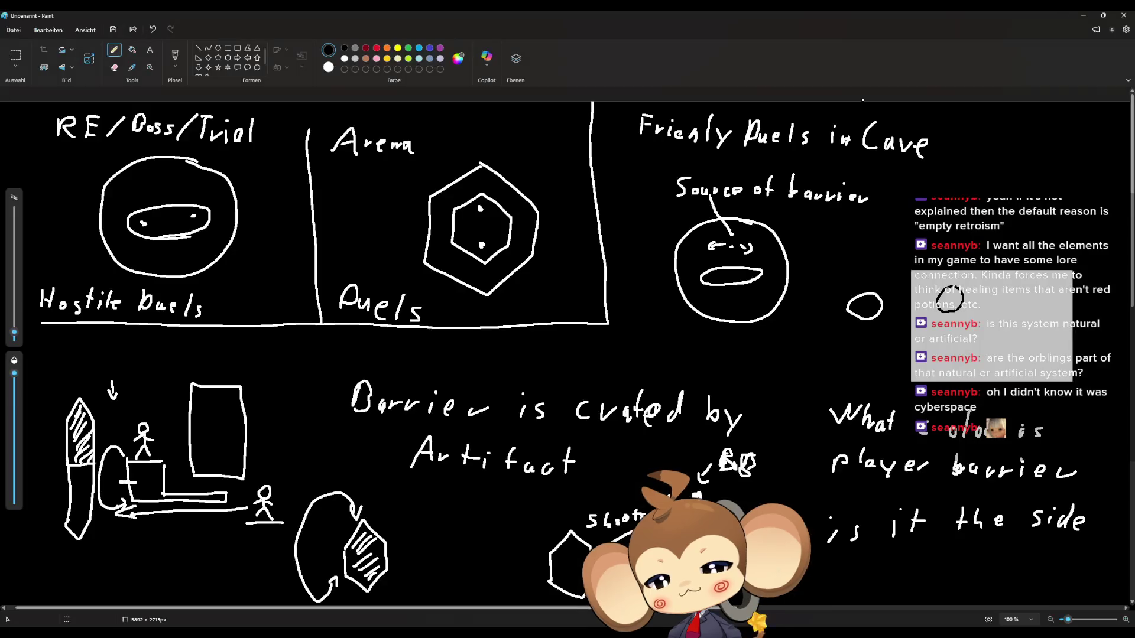
pyautogui.hotkey('alt', 'Tab')
pyautogui.hotkey('alt', 'Tab')
pyautogui.click(472, 368)
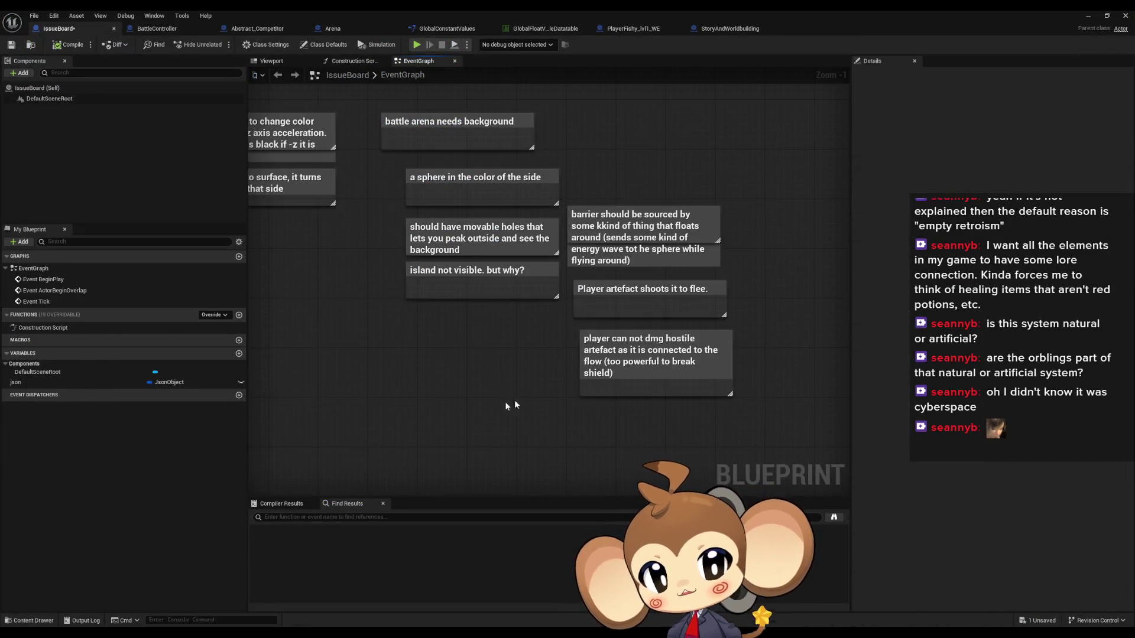
# Add and position a comment reading 'We need environment for hostile and non hostile matches'.
pyautogui.moveTo(447, 409)
pyautogui.mouseDown()
pyautogui.moveTo(466, 384)
pyautogui.moveTo(441, 408)
pyautogui.moveTo(434, 223)
pyautogui.mouseUp()
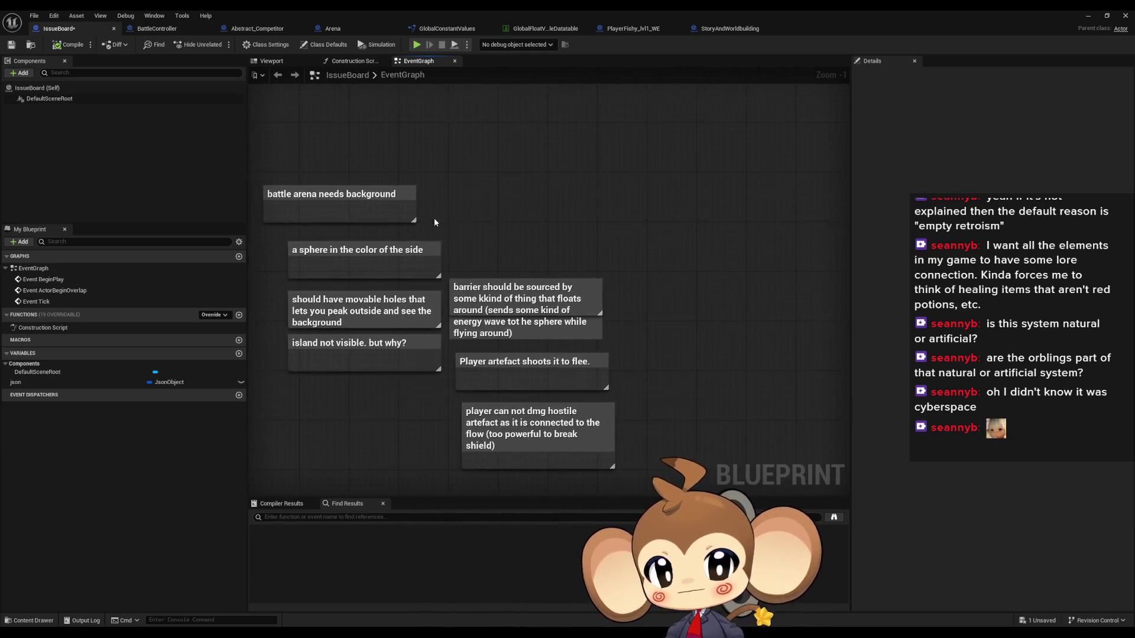
pyautogui.write('c')
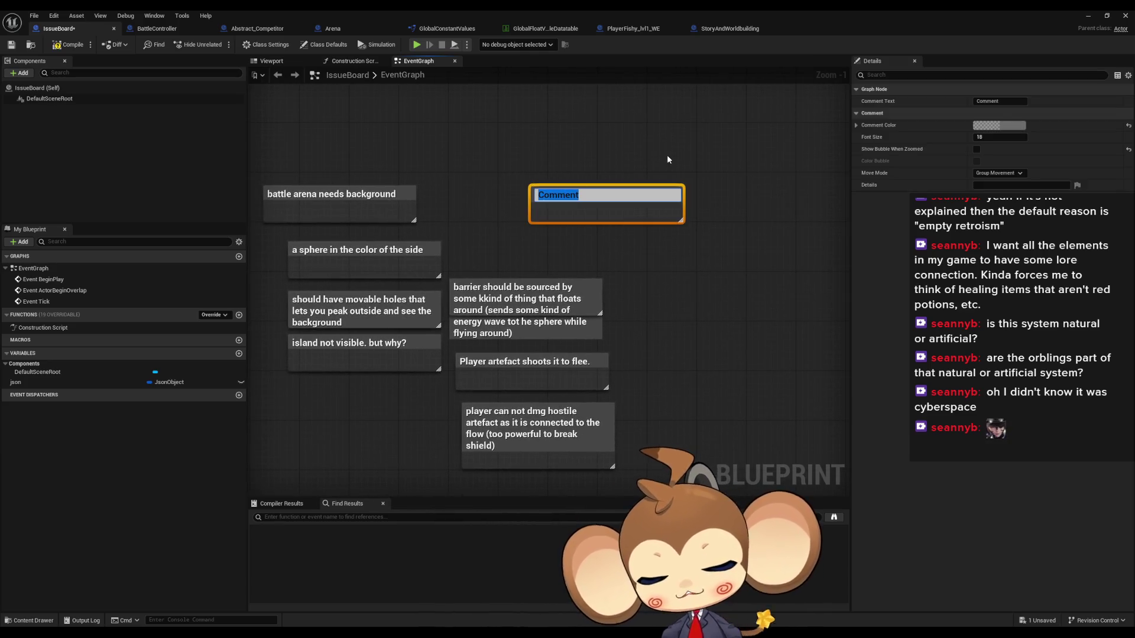
pyautogui.write('We need environment ')
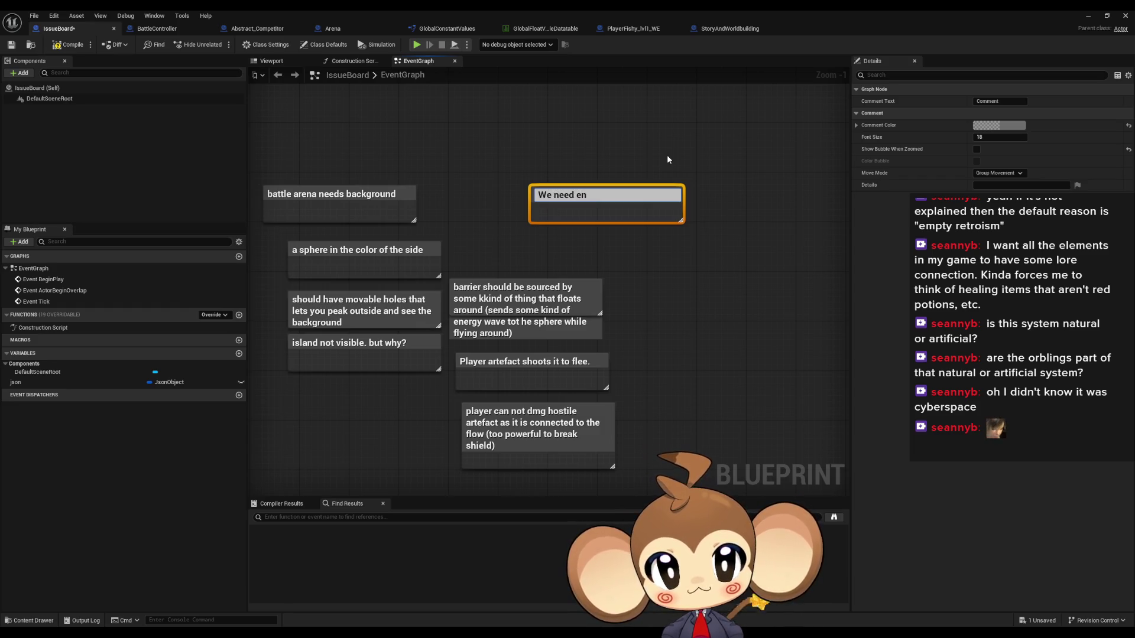
pyautogui.write('fo')
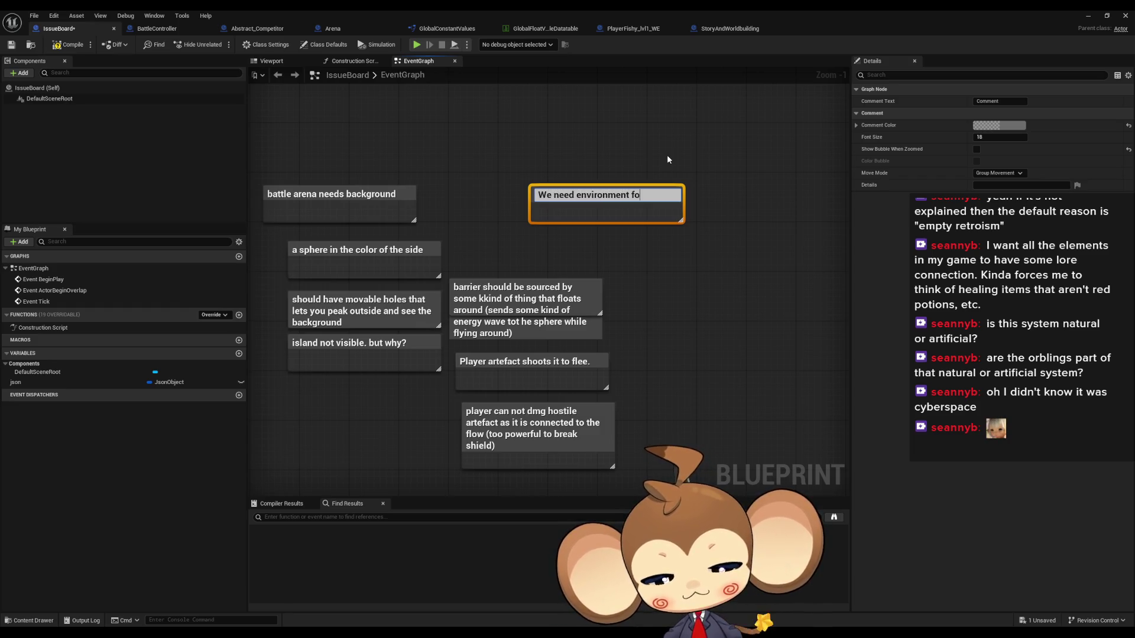
pyautogui.write('r hostile')
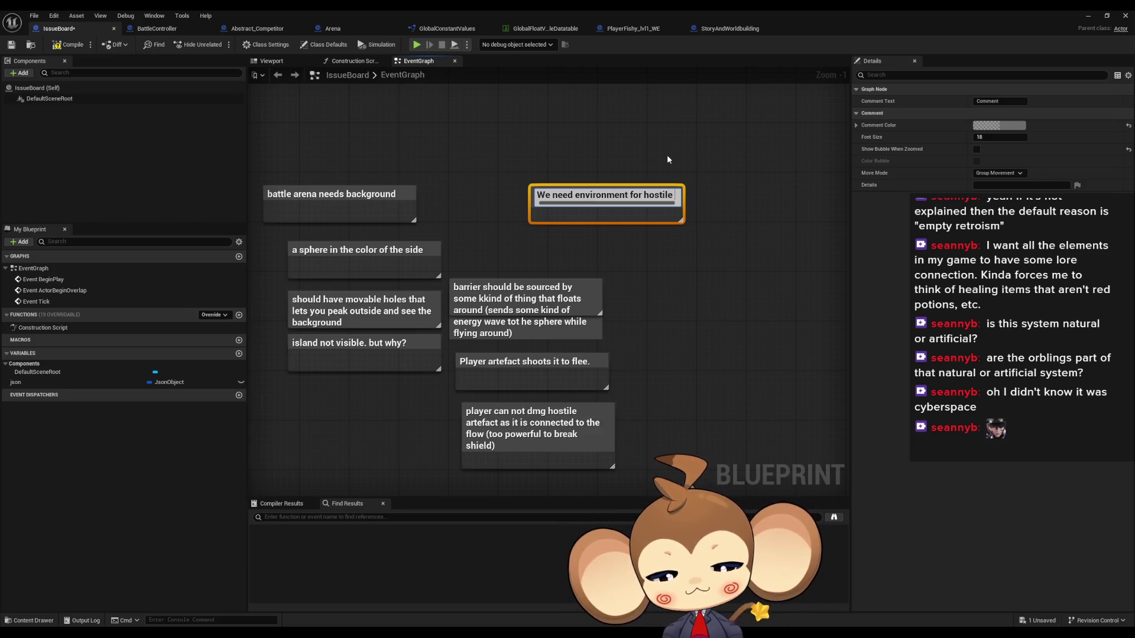
pyautogui.write(' and non host')
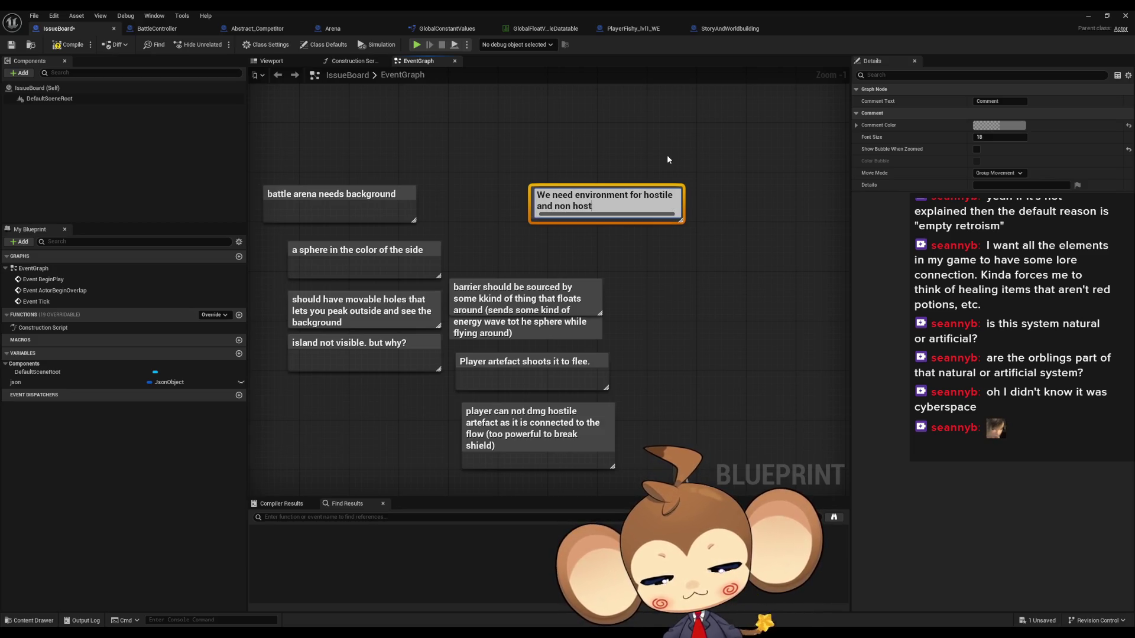
pyautogui.write('ile matches')
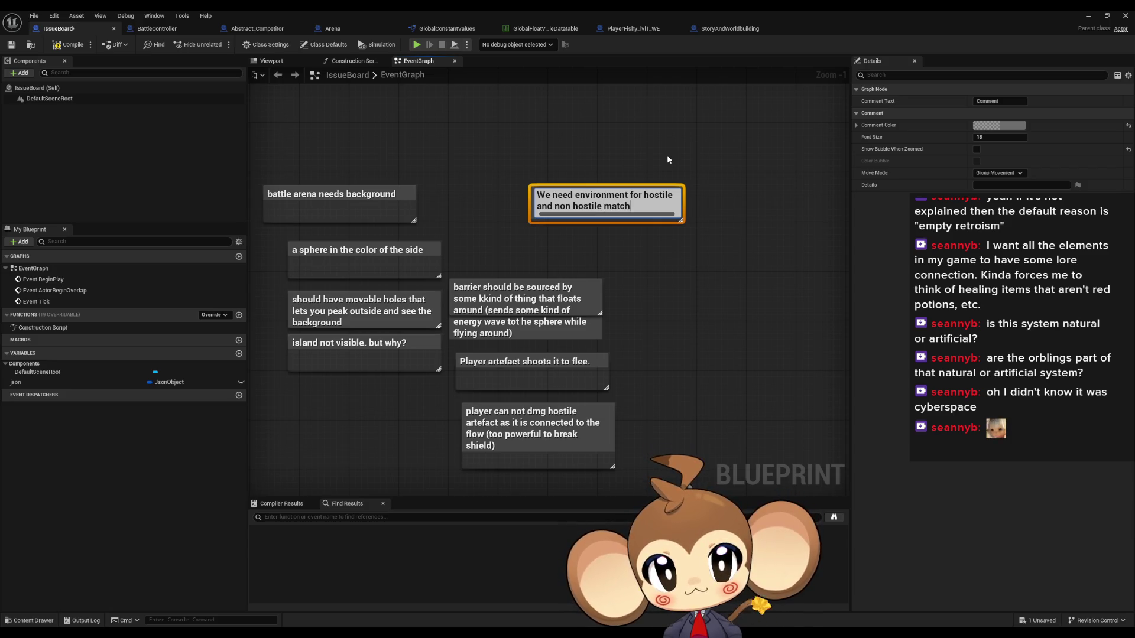
pyautogui.press('Return')
pyautogui.moveTo(644, 127); pyautogui.dragTo(424, 181)
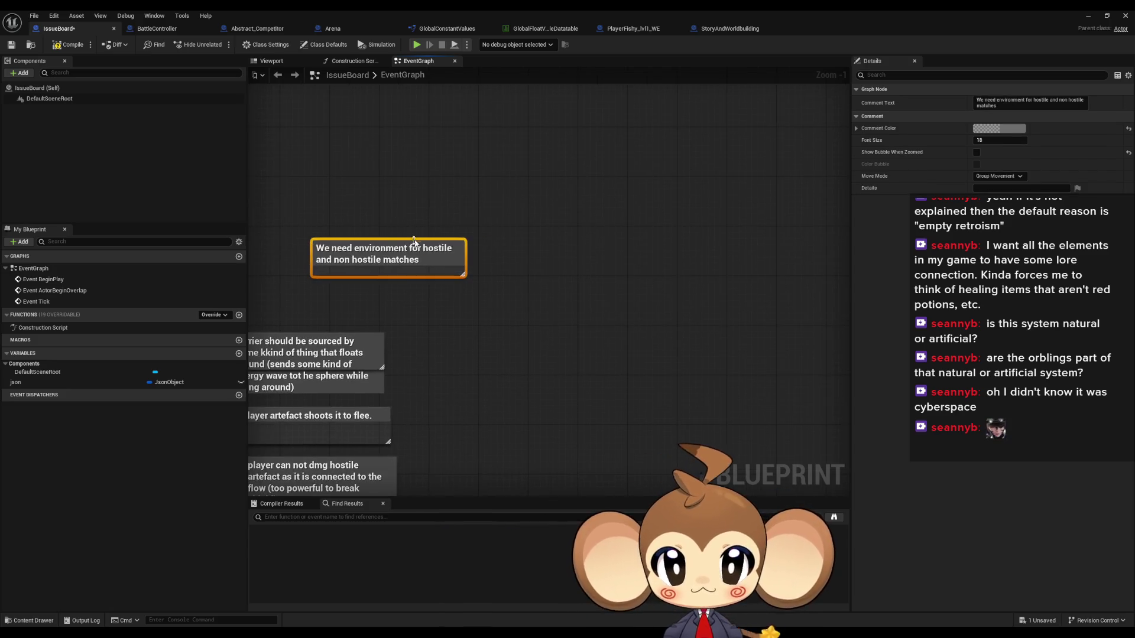
pyautogui.moveTo(414, 246); pyautogui.dragTo(645, 252)
pyautogui.click(547, 322)
# Add a note: hostile matches get an explosion sphere, then a barrier environment with holes showing the background.
pyautogui.write('c')
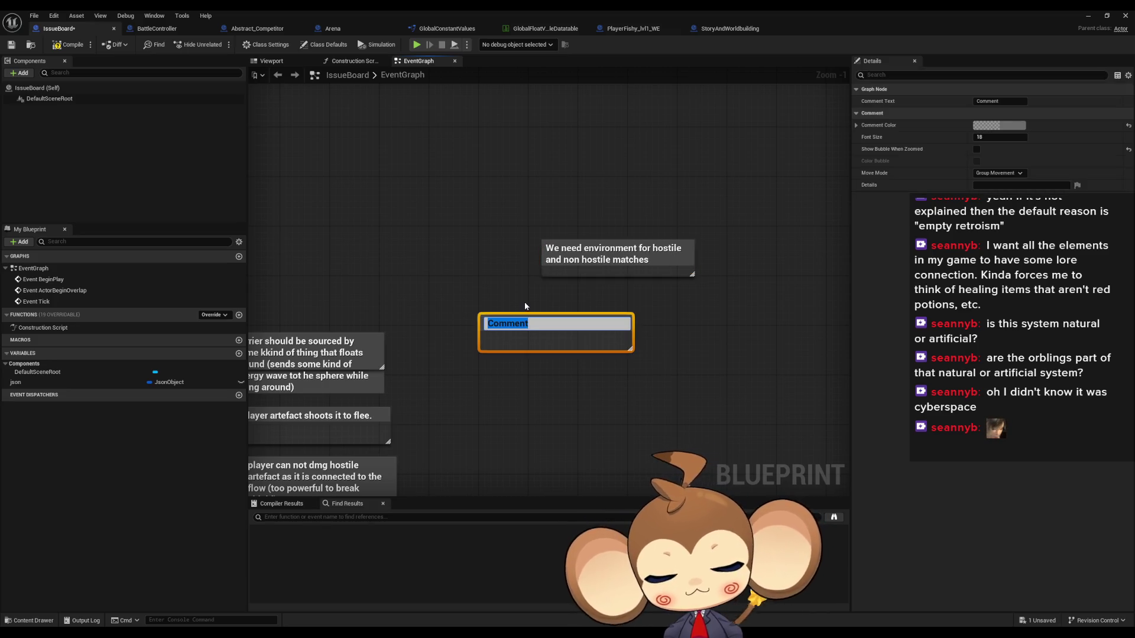
pyautogui.write('hosti')
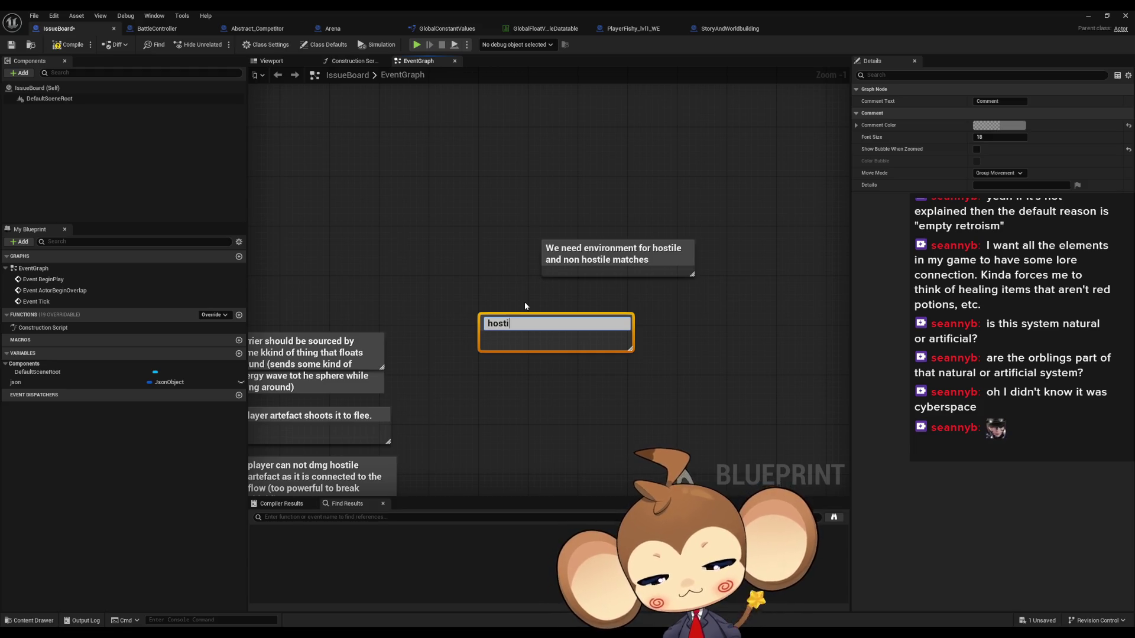
pyautogui.write('le has explosion sphere')
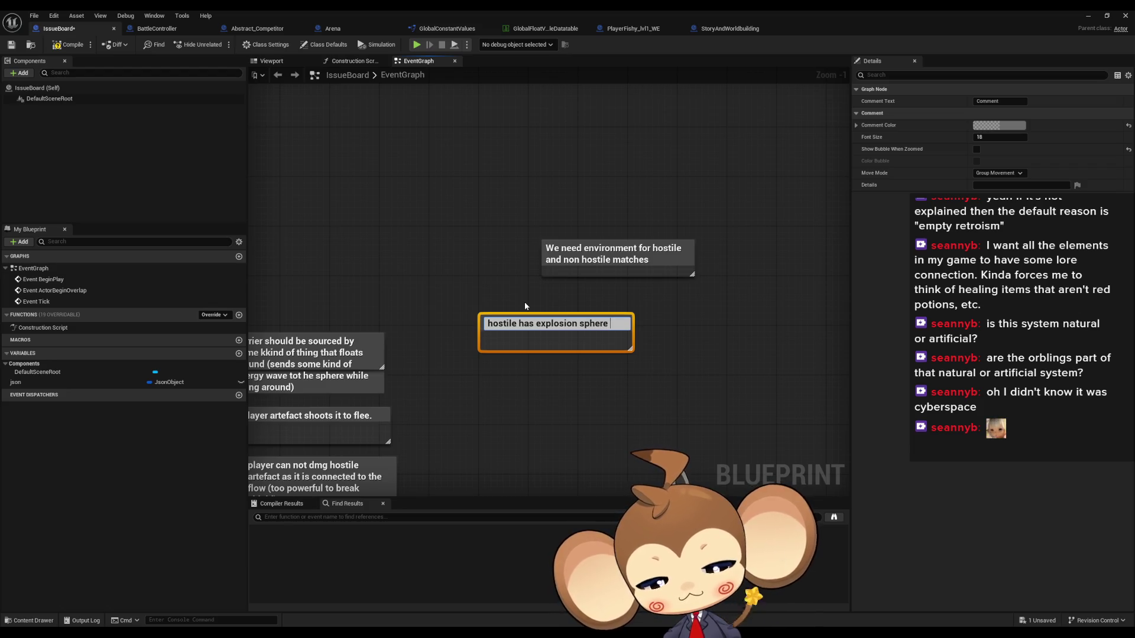
pyautogui.write('and hen abrrier env')
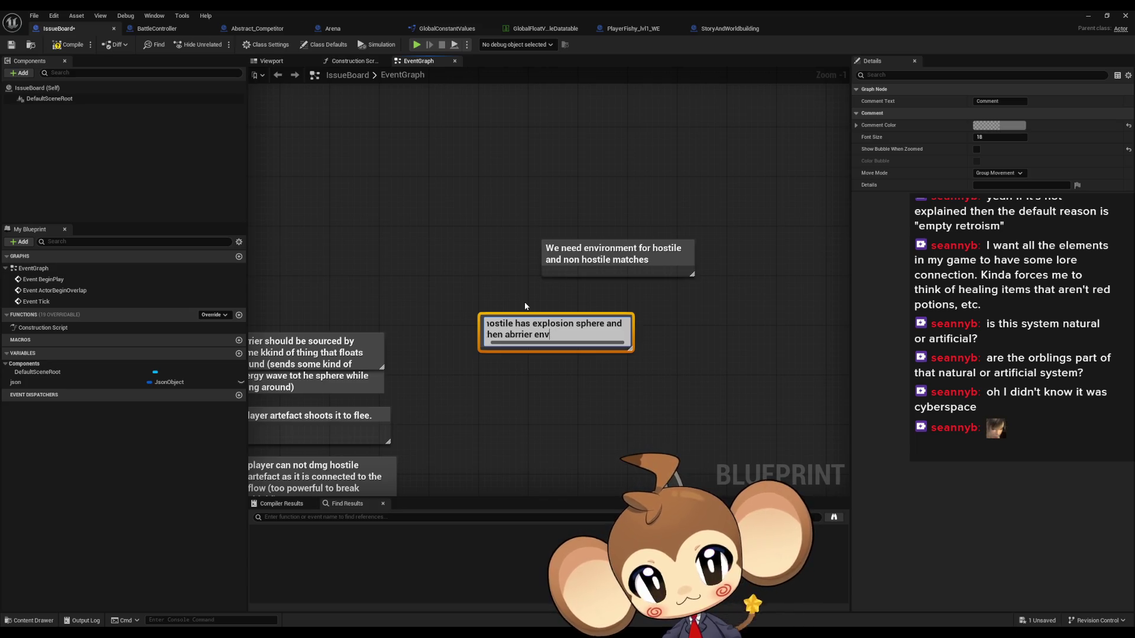
pyautogui.write('nment with')
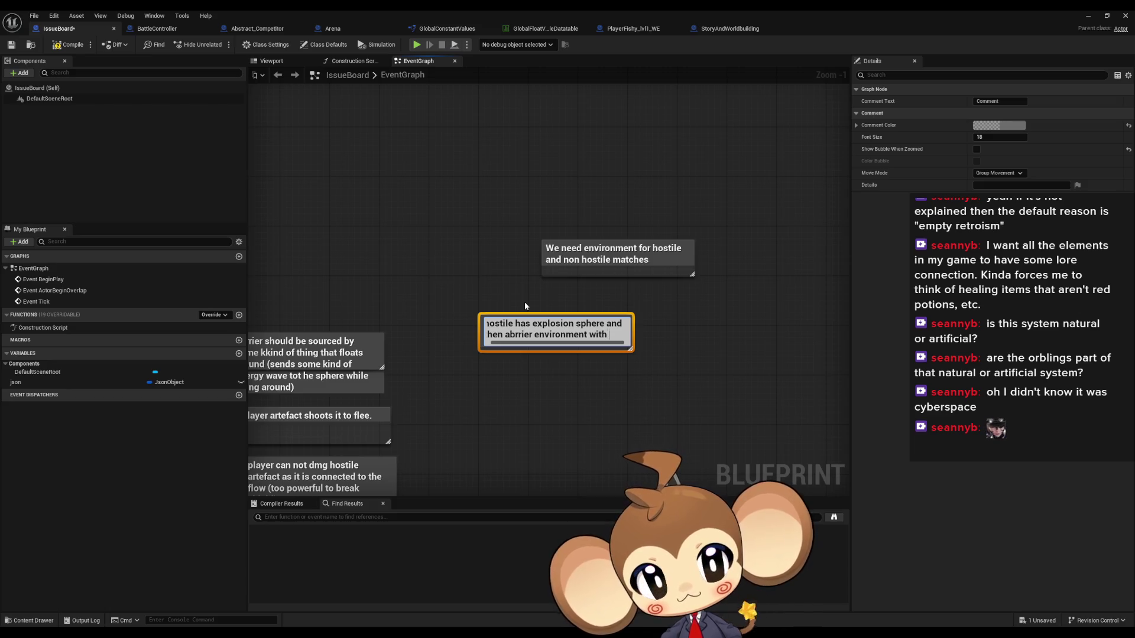
pyautogui.write('es that show the background')
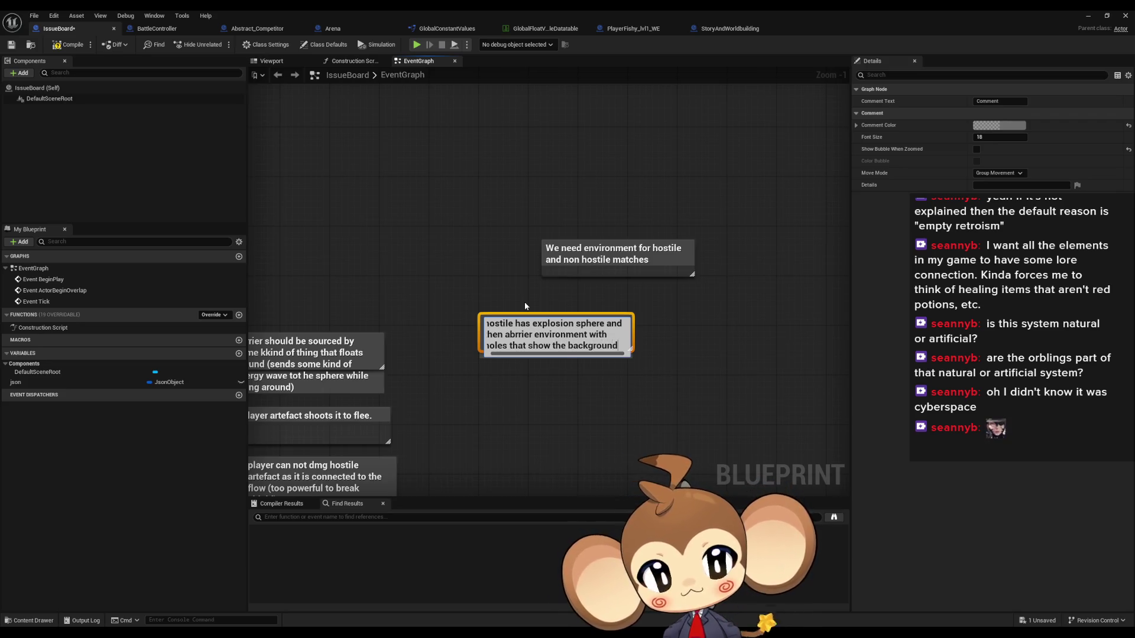
pyautogui.press('Return')
pyautogui.moveTo(604, 303); pyautogui.dragTo(541, 295)
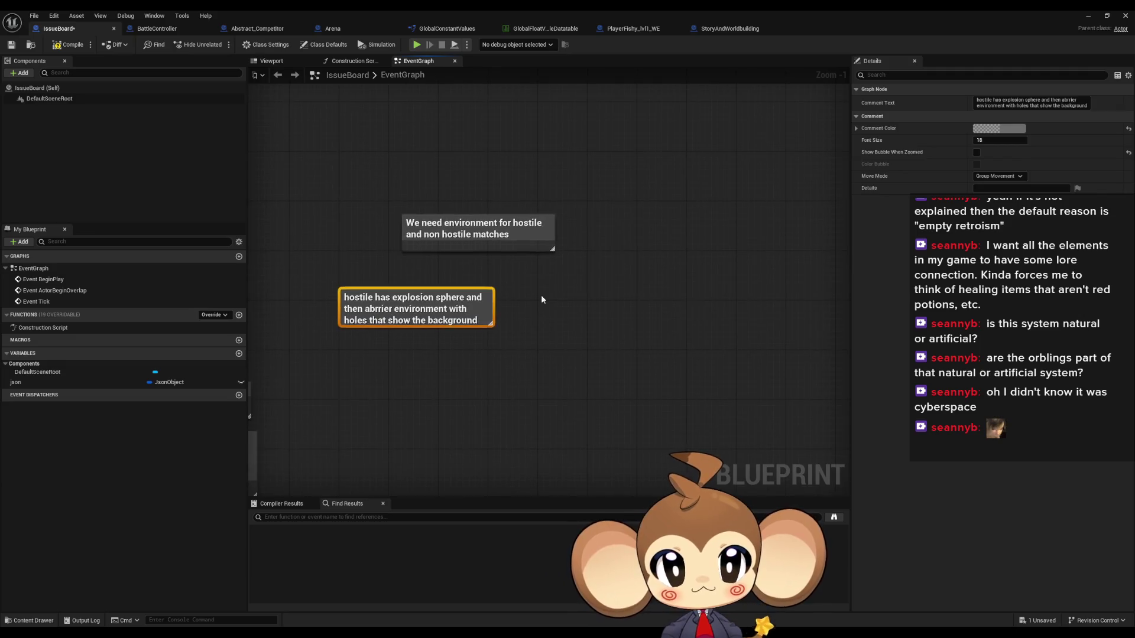
pyautogui.click(534, 300)
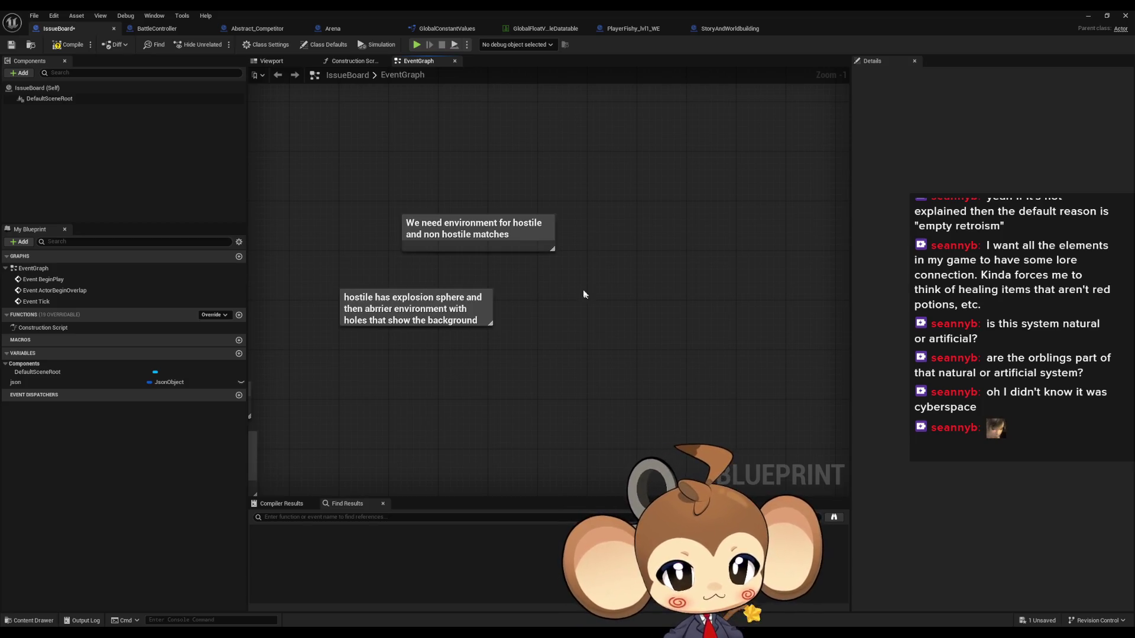
# Add a comment reading 'if not hostile, you see environment' with the C shortcut.
pyautogui.write('c')
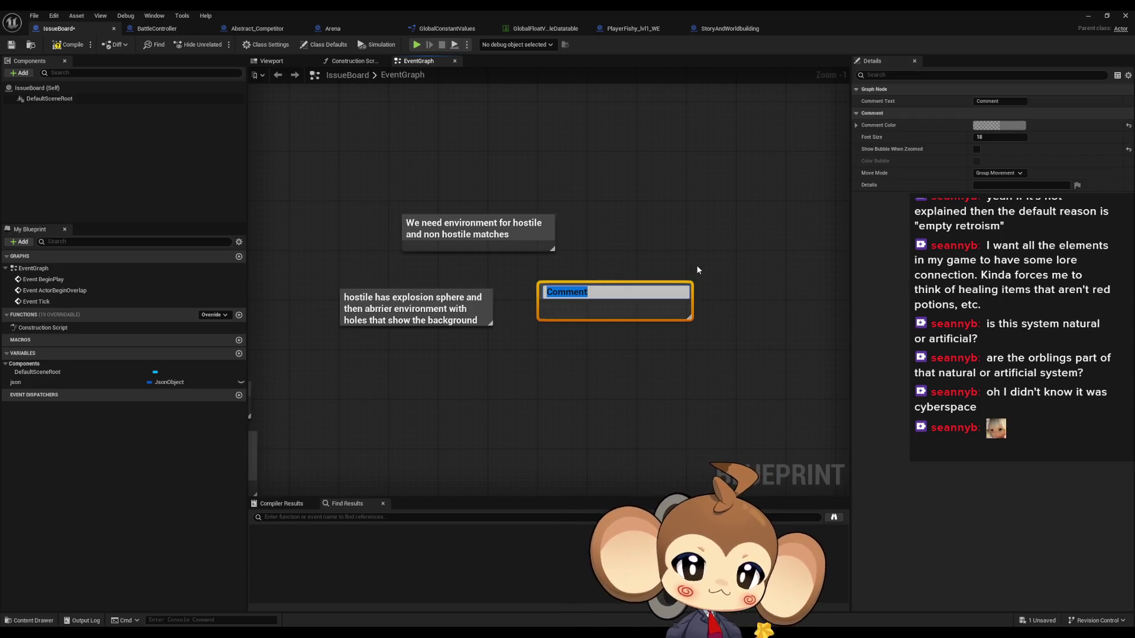
pyautogui.write('if not host')
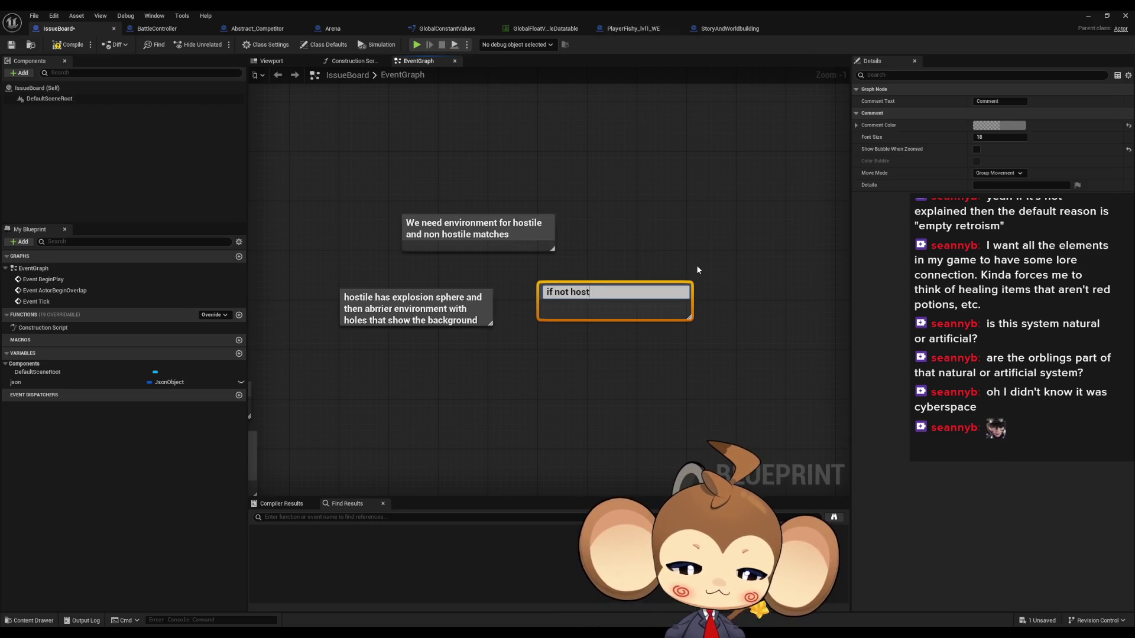
pyautogui.write('ile, you se')
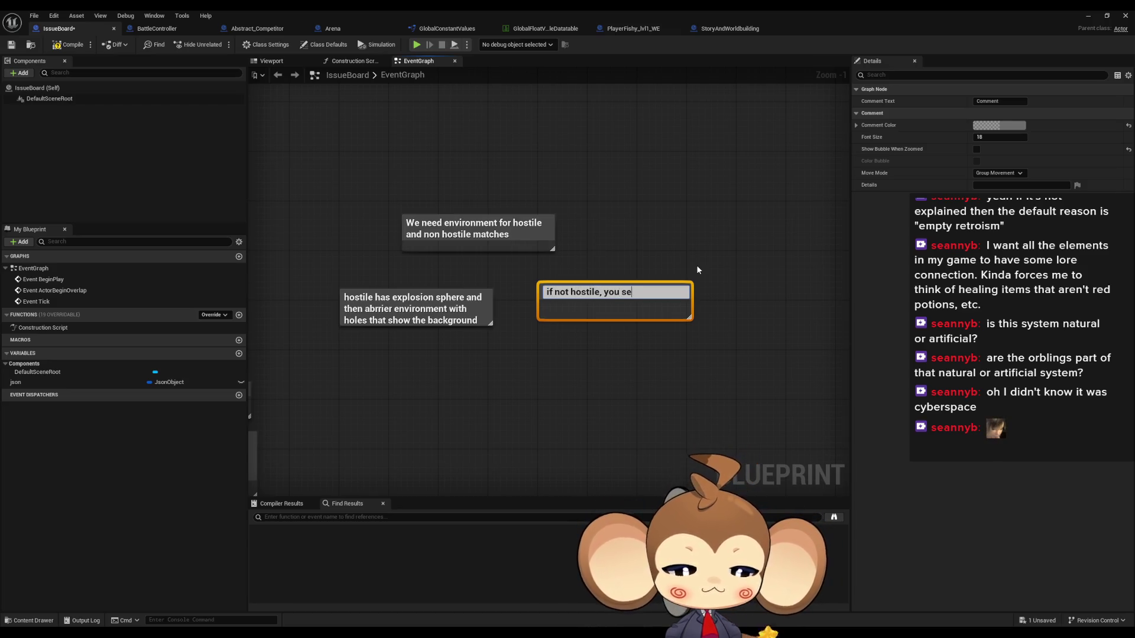
pyautogui.write('e environment')
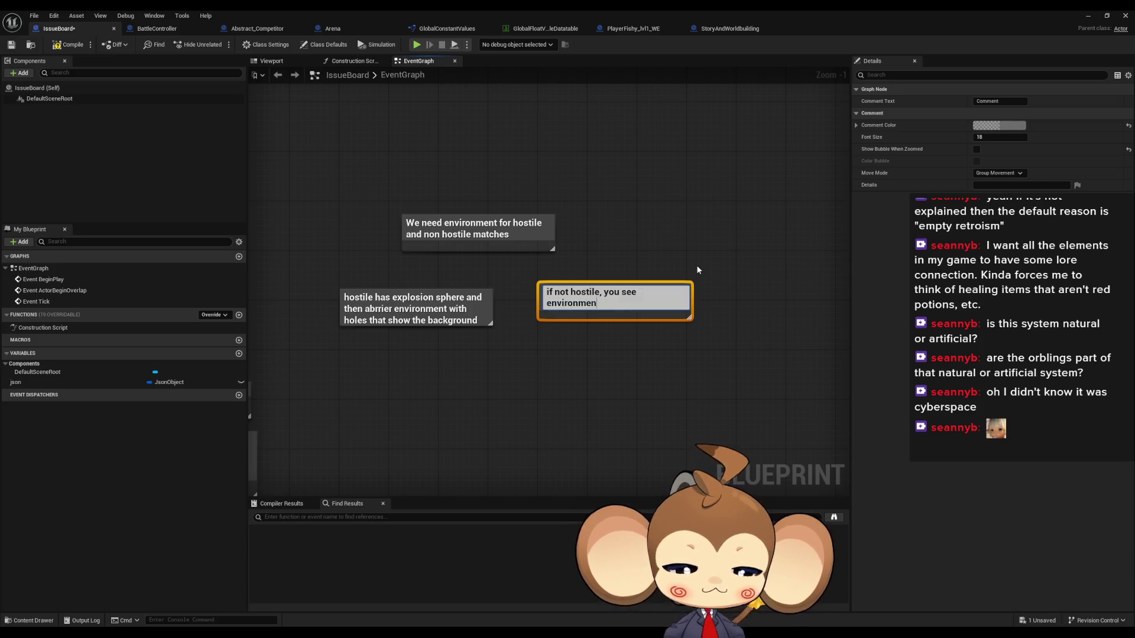
pyautogui.press('Return')
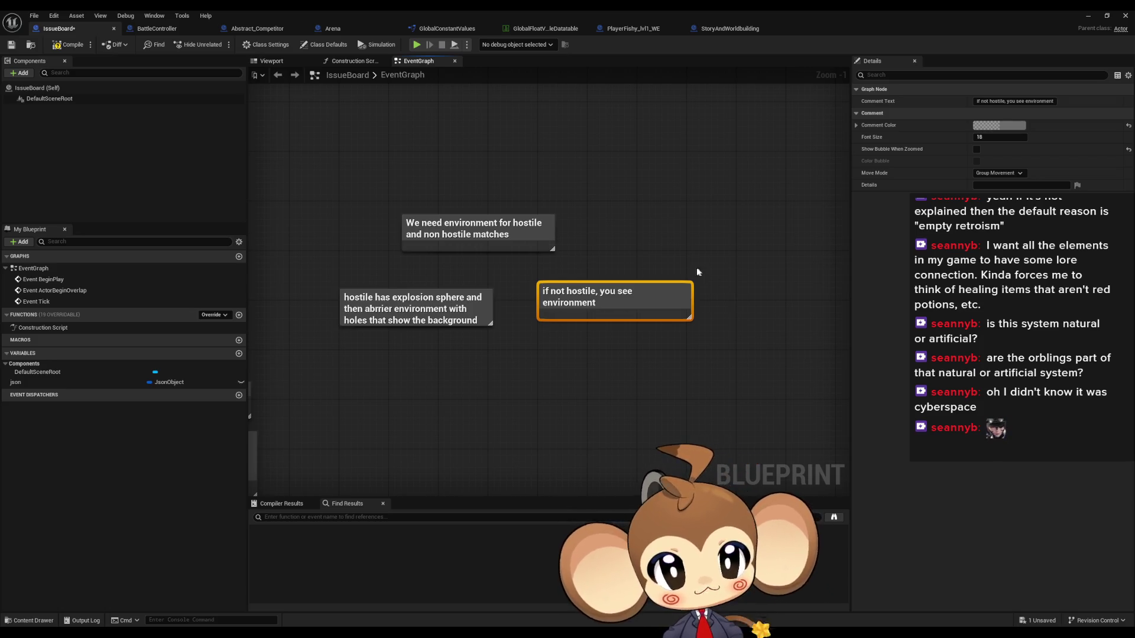
pyautogui.click(644, 275)
# Nudge the new comment slightly down-right to align it beside the hostile-match note.
pyautogui.moveTo(644, 277); pyautogui.dragTo(686, 287)
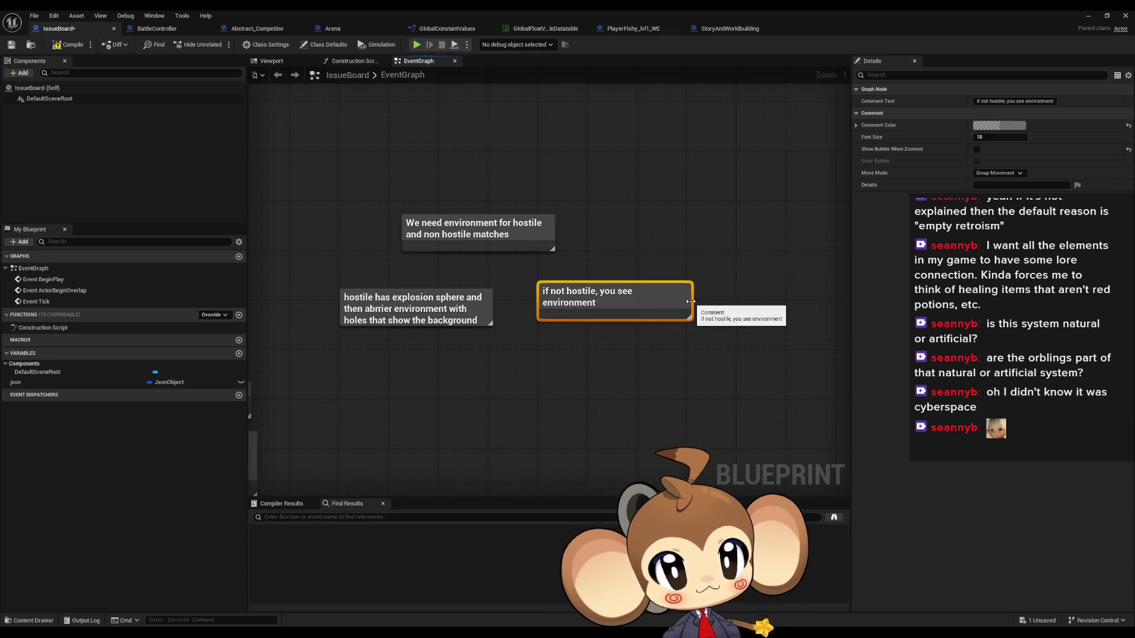
pyautogui.moveTo(639, 301); pyautogui.dragTo(644, 307)
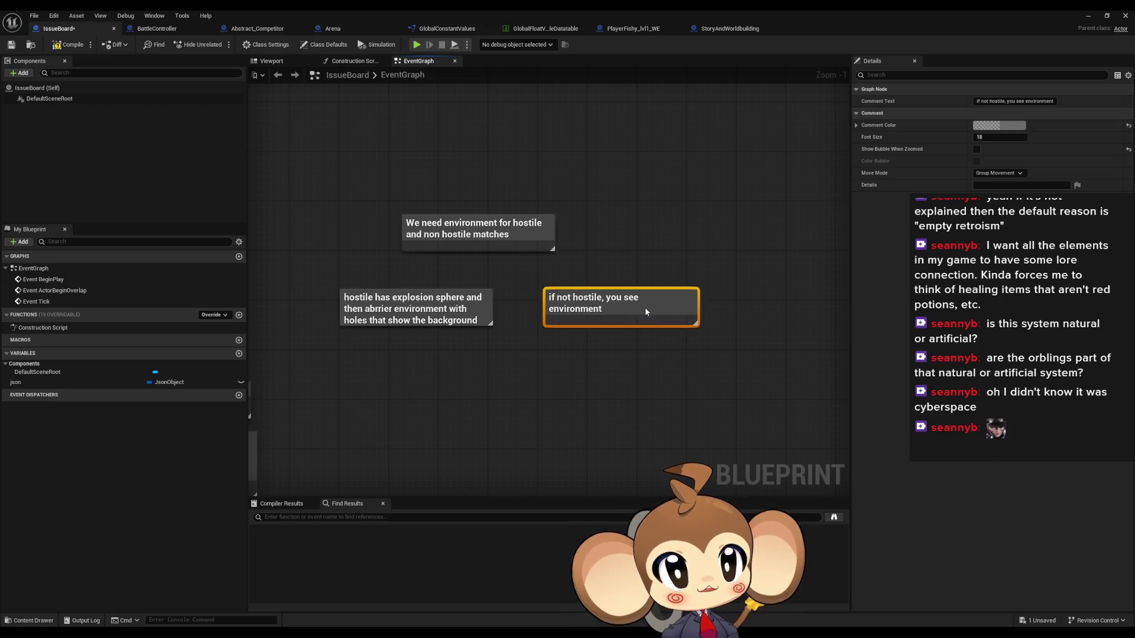
pyautogui.click(640, 237)
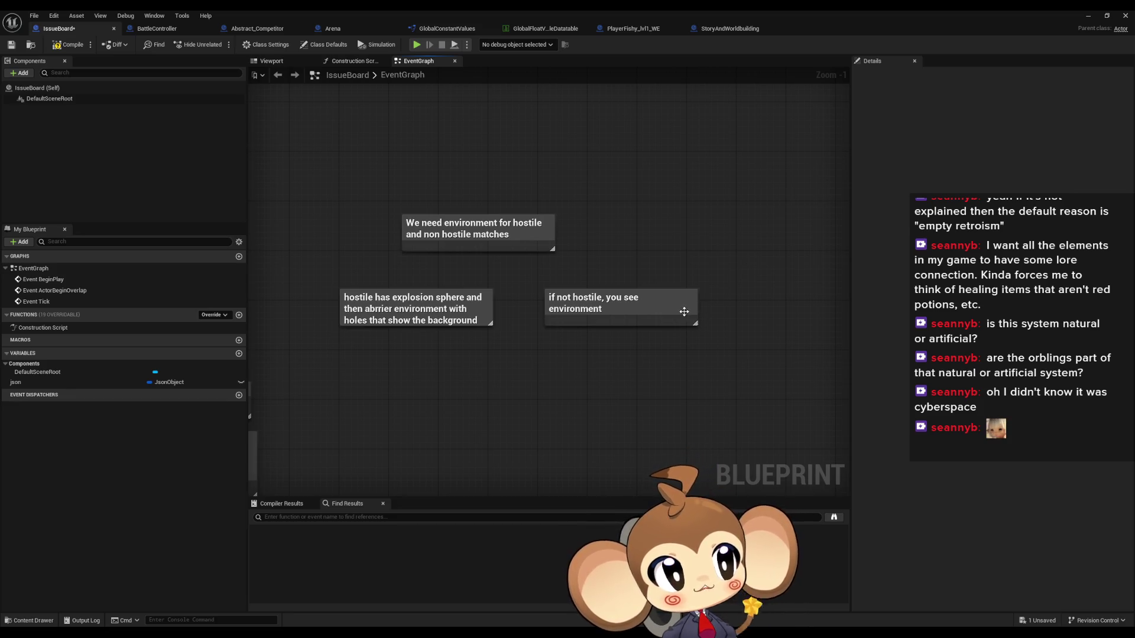
pyautogui.moveTo(676, 312); pyautogui.dragTo(684, 301)
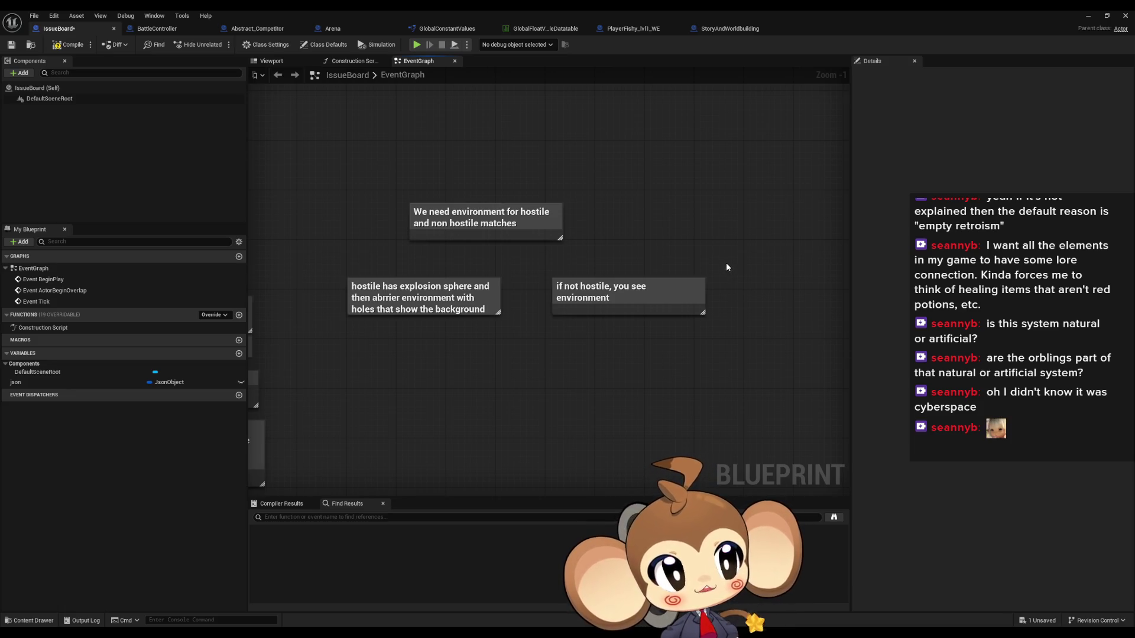
pyautogui.moveTo(318, 261)
pyautogui.mouseDown()
pyautogui.moveTo(524, 343)
pyautogui.moveTo(586, 324)
pyautogui.moveTo(689, 323)
pyautogui.mouseUp()
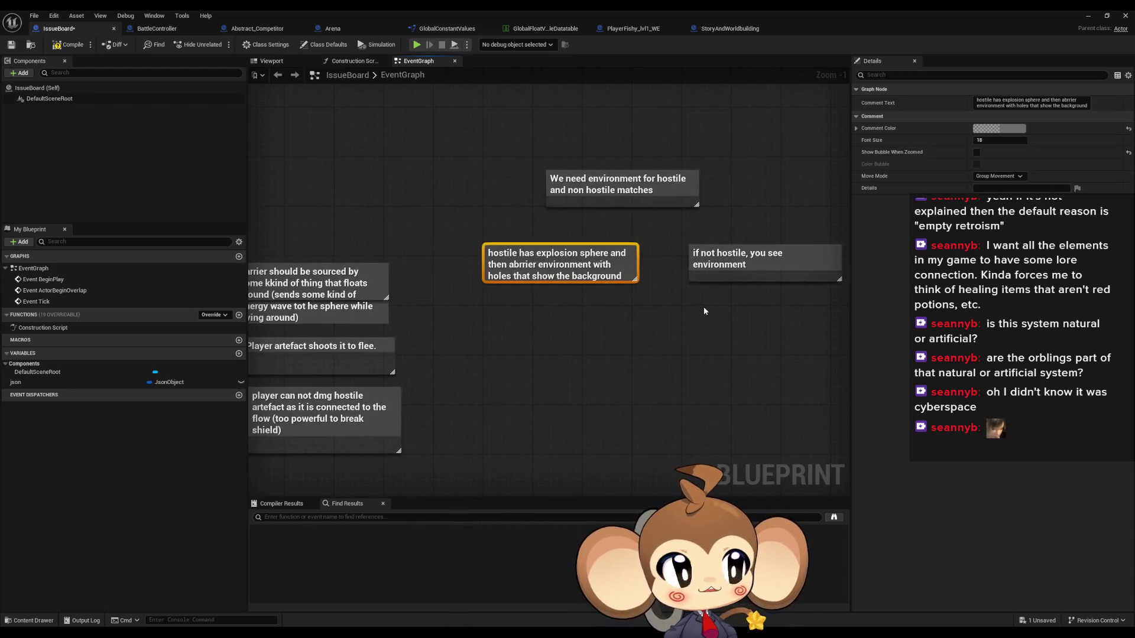
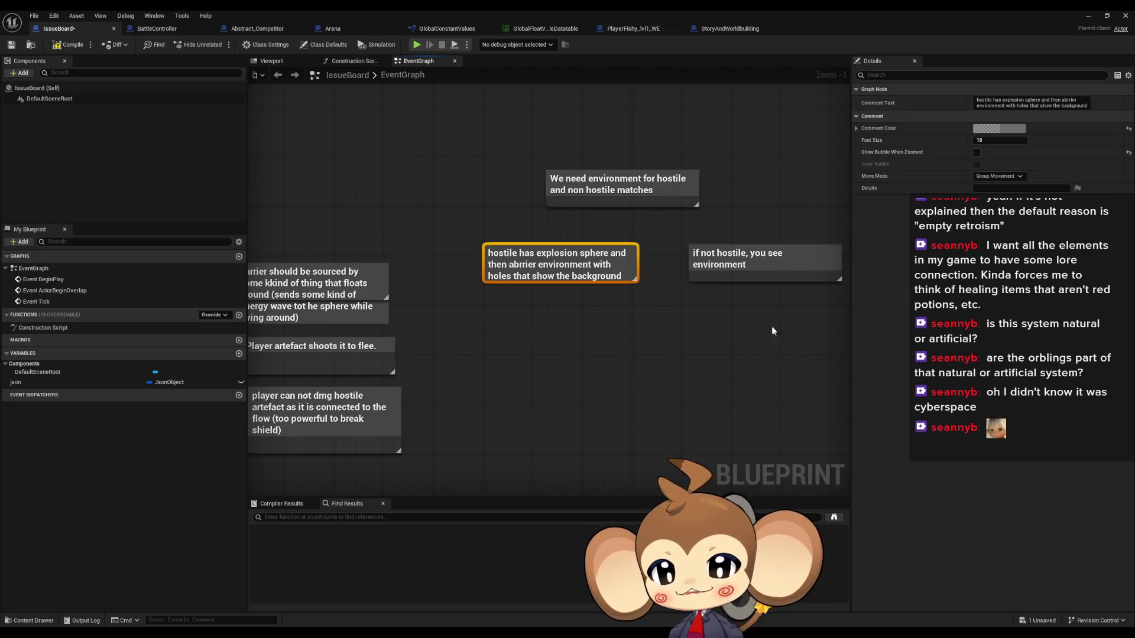
# Check the json variable's default value, then delete json from the IssueBoard blueprint.
pyautogui.click(33, 382)
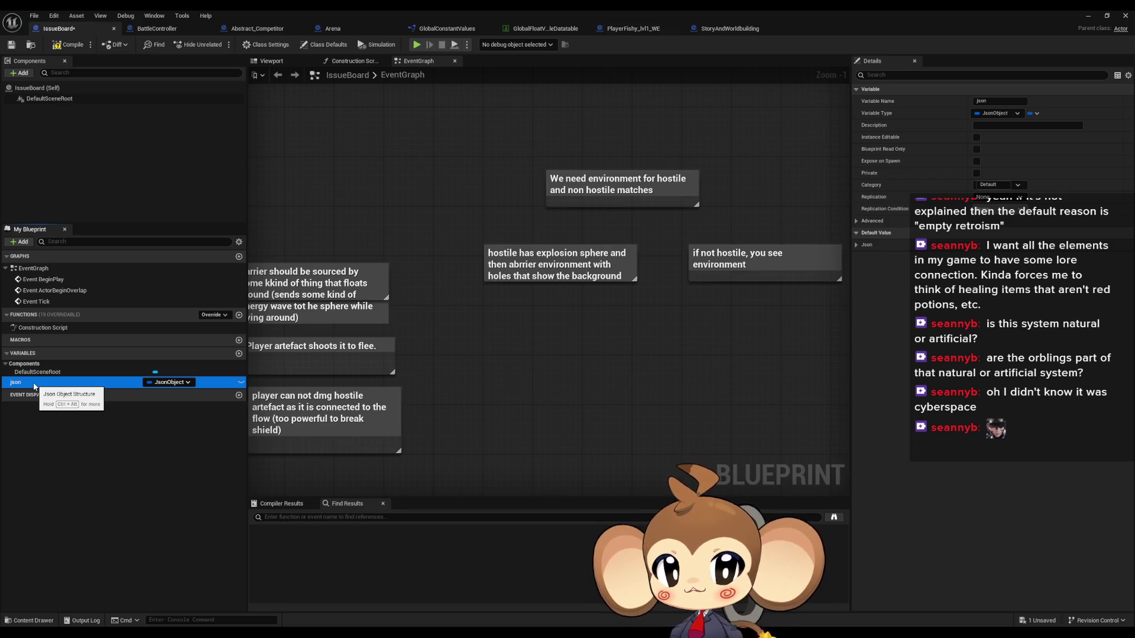
pyautogui.click(856, 245)
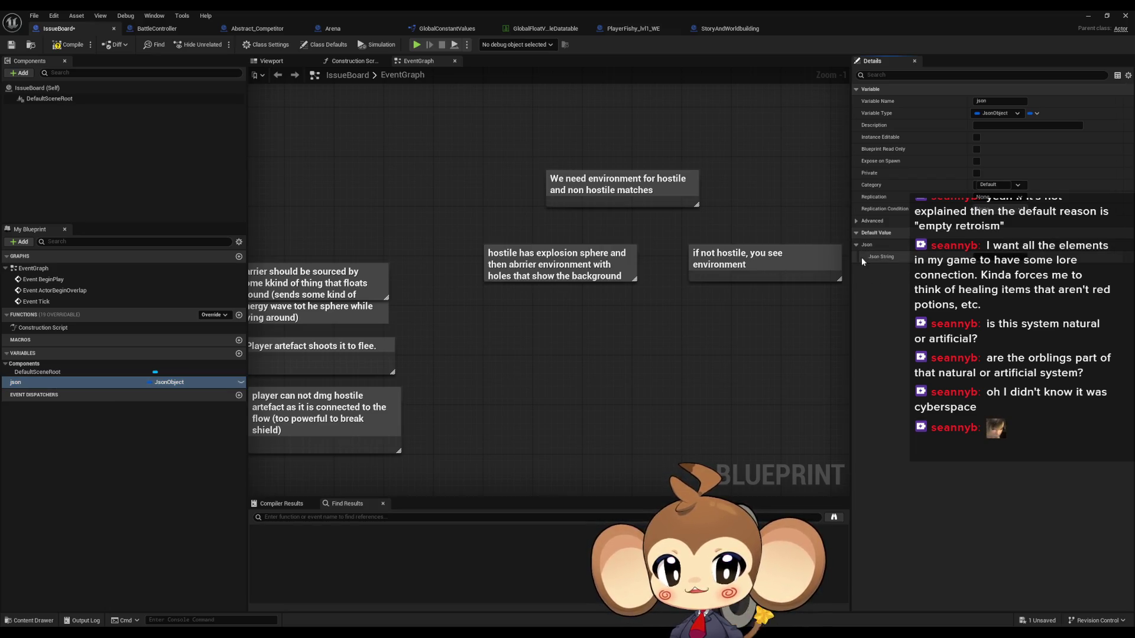
pyautogui.click(51, 382)
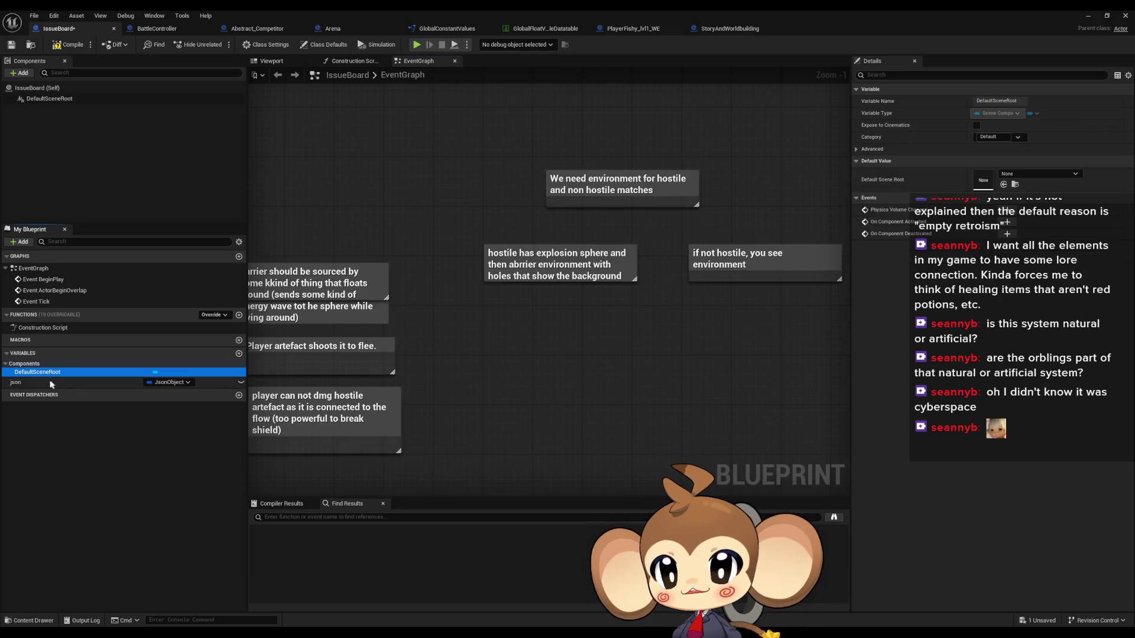
pyautogui.press('Delete')
pyautogui.click(509, 400)
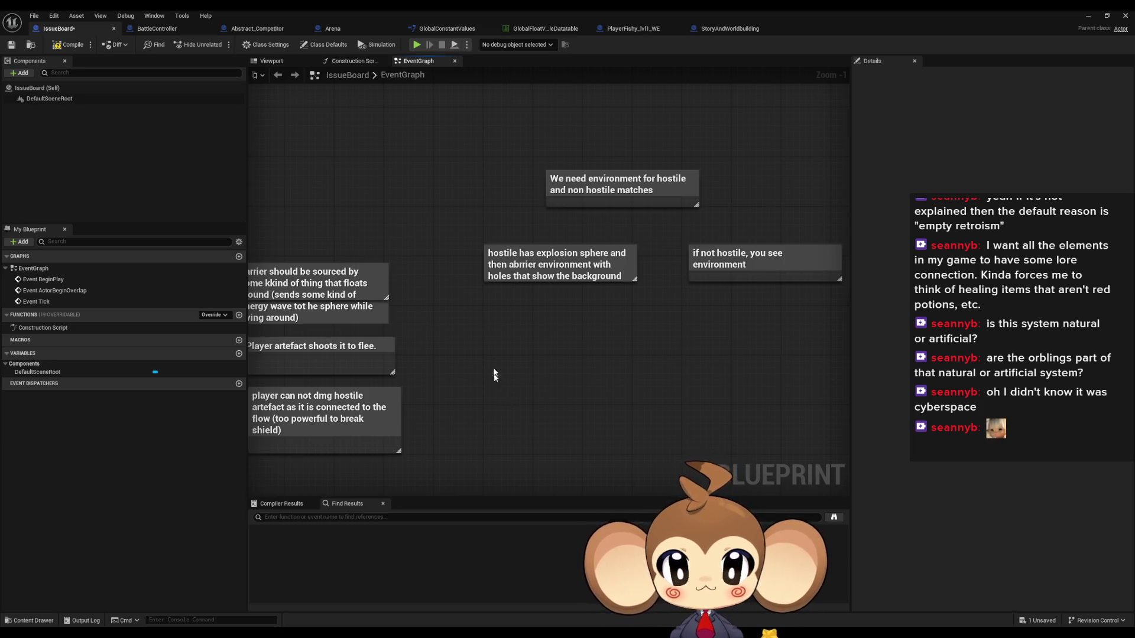
pyautogui.scroll(-7, 514, 426)
pyautogui.scroll(6, 552, 342)
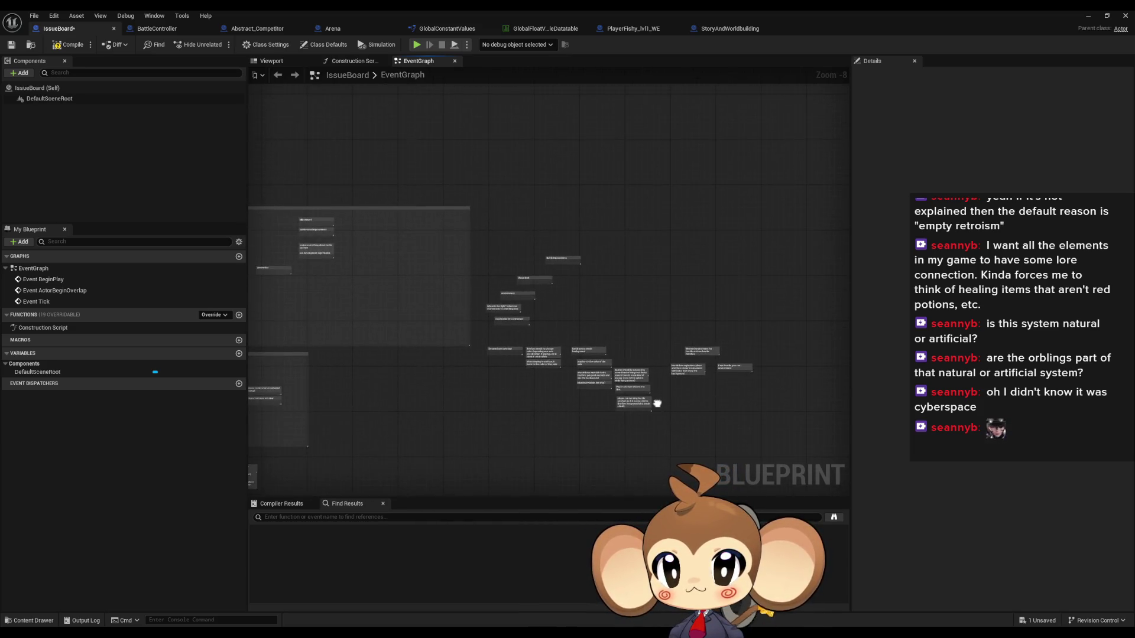
pyautogui.scroll(2, 626, 415)
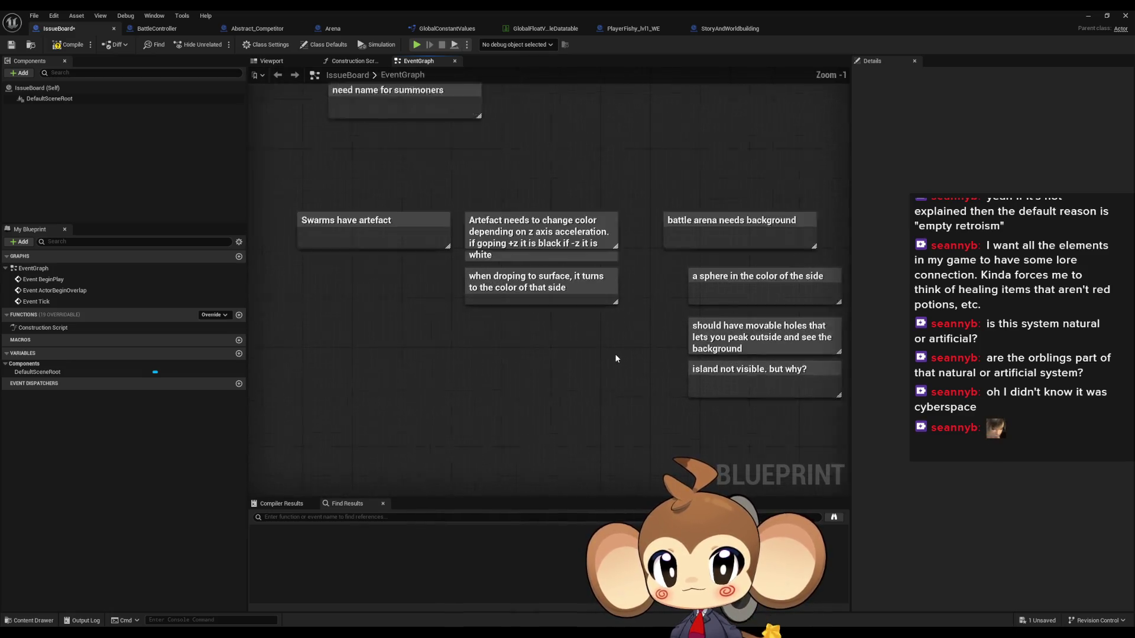
pyautogui.moveTo(767, 375)
pyautogui.mouseDown()
pyautogui.moveTo(621, 345)
pyautogui.moveTo(396, 263)
pyautogui.moveTo(236, 152)
pyautogui.moveTo(55, 75)
pyautogui.mouseUp()
pyautogui.moveTo(550, 295)
pyautogui.mouseDown()
pyautogui.moveTo(397, 344)
pyautogui.moveTo(411, 440)
pyautogui.moveTo(712, 412)
pyautogui.moveTo(513, 397)
pyautogui.mouseUp()
pyautogui.moveTo(417, 228)
pyautogui.mouseDown()
pyautogui.moveTo(367, 296)
pyautogui.moveTo(326, 326)
pyautogui.mouseUp()
pyautogui.moveTo(416, 192); pyautogui.dragTo(734, 262)
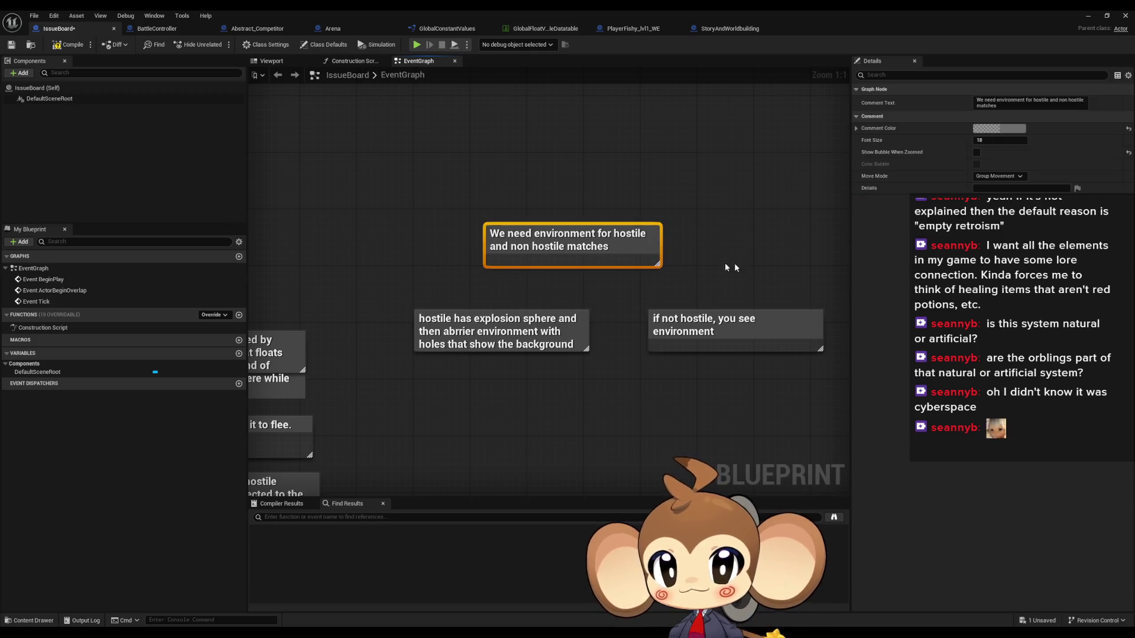
pyautogui.moveTo(411, 286)
pyautogui.mouseDown()
pyautogui.moveTo(592, 355)
pyautogui.moveTo(588, 385)
pyautogui.moveTo(604, 391)
pyautogui.mouseUp()
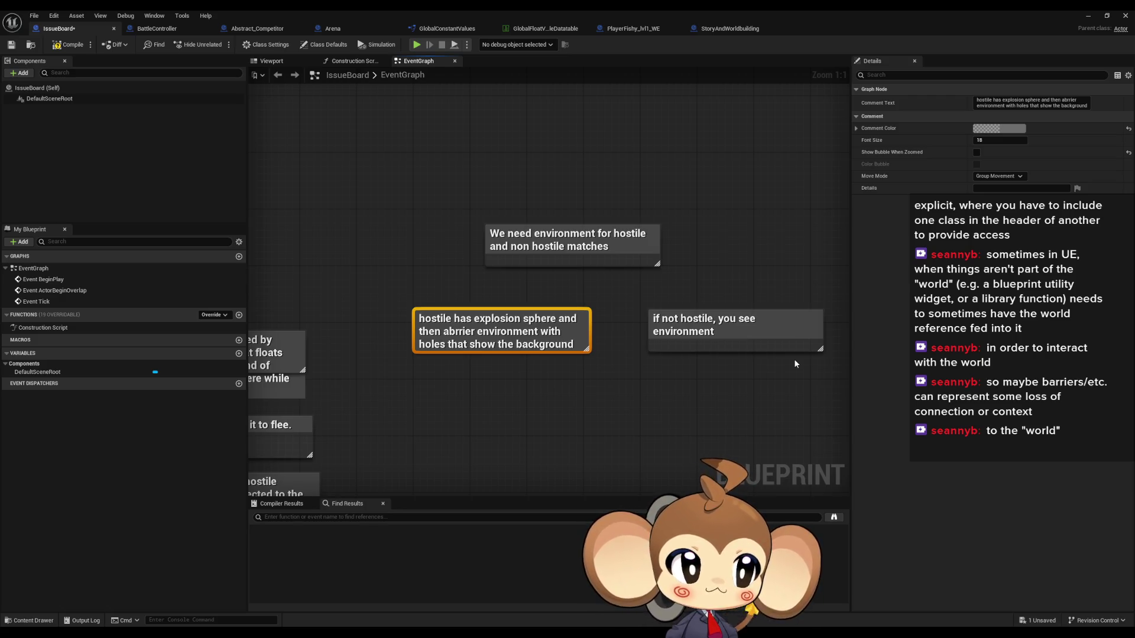
# Open Project Settings on Maps & Modes and reveal the advanced default map options.
pyautogui.click(54, 15)
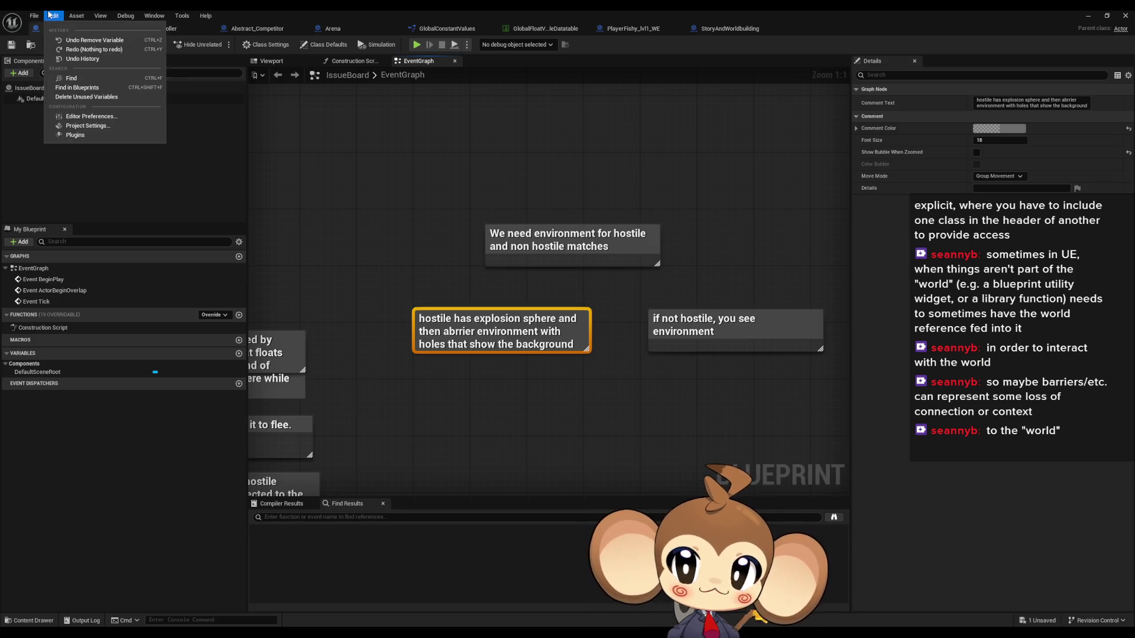
pyautogui.click(104, 128)
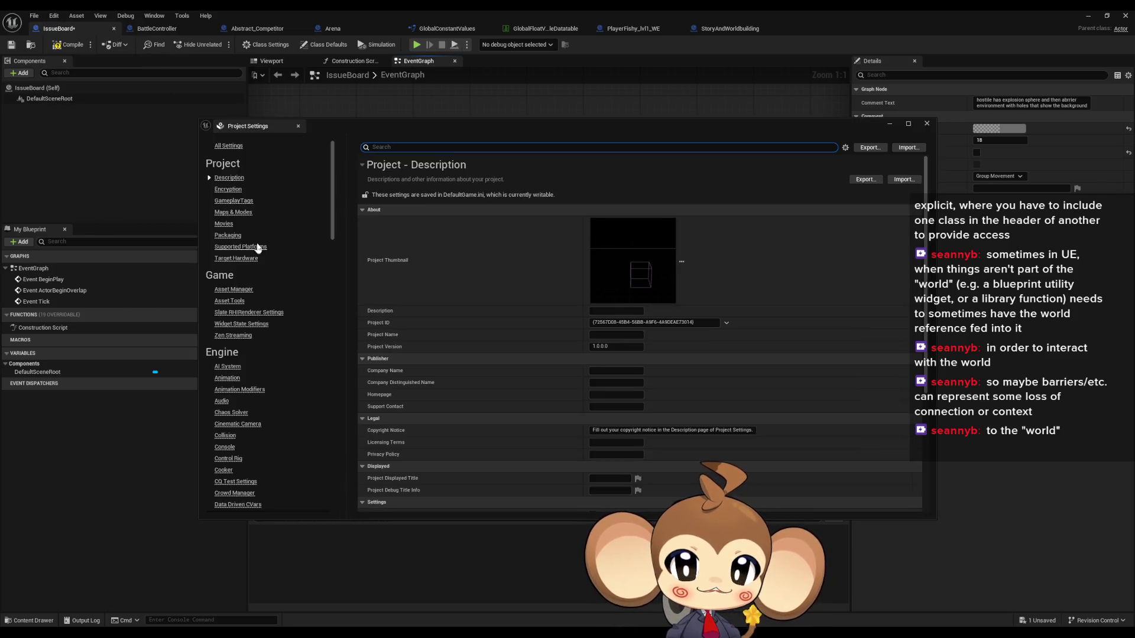
pyautogui.click(234, 213)
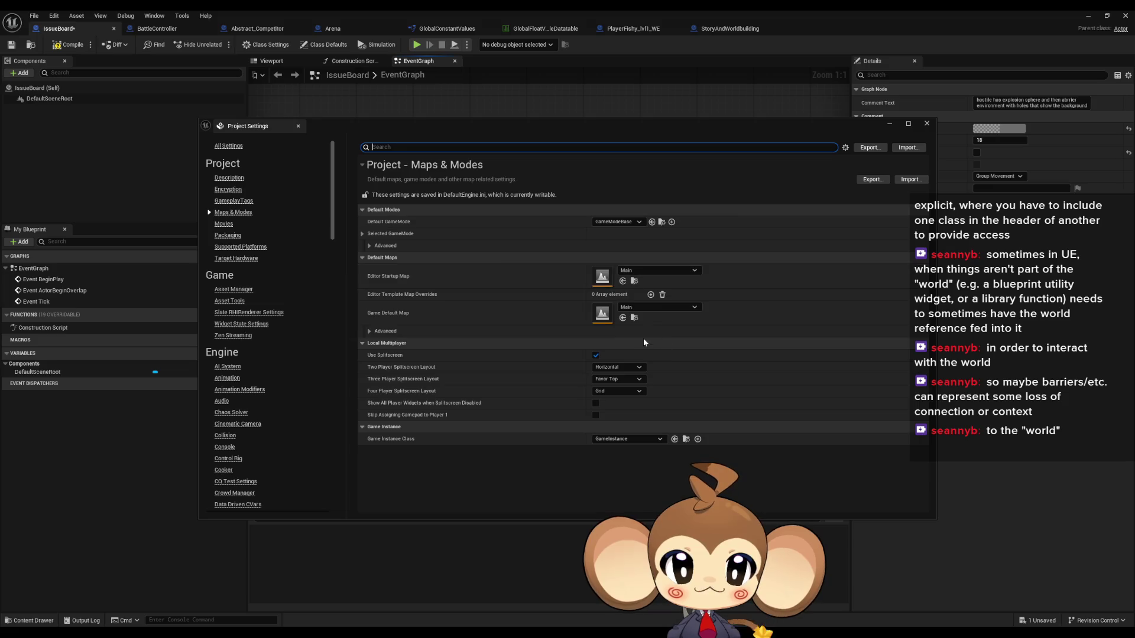
pyautogui.click(383, 331)
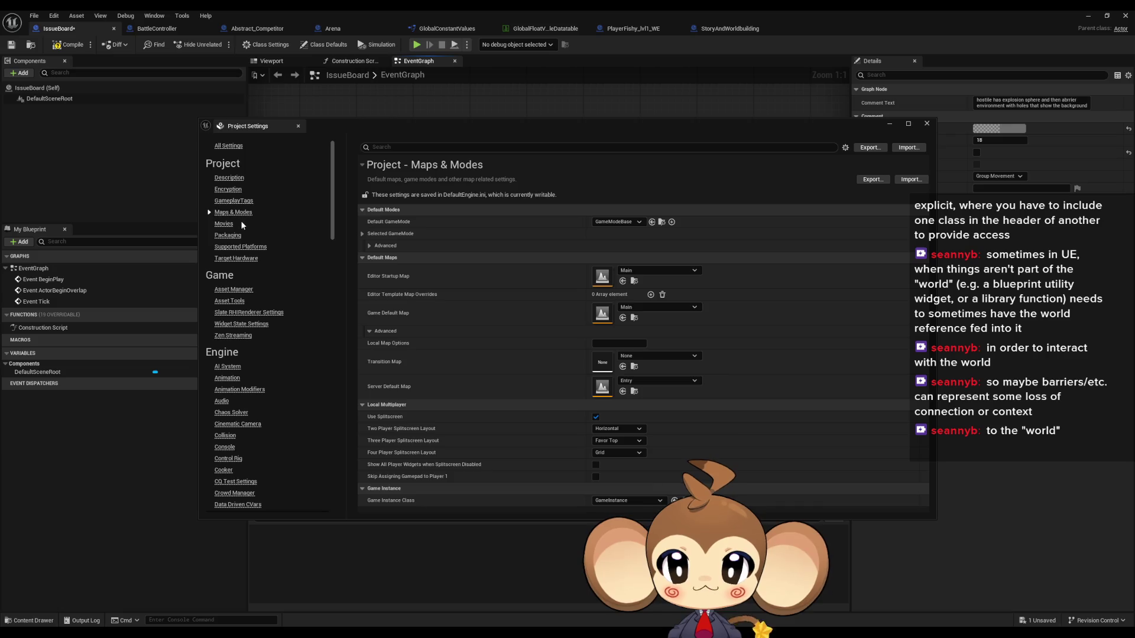
# In Packaging, expand the Ini Section Denylist and the list of maps in packaged builds, then close.
pyautogui.click(229, 235)
pyautogui.scroll(-3, 651, 395)
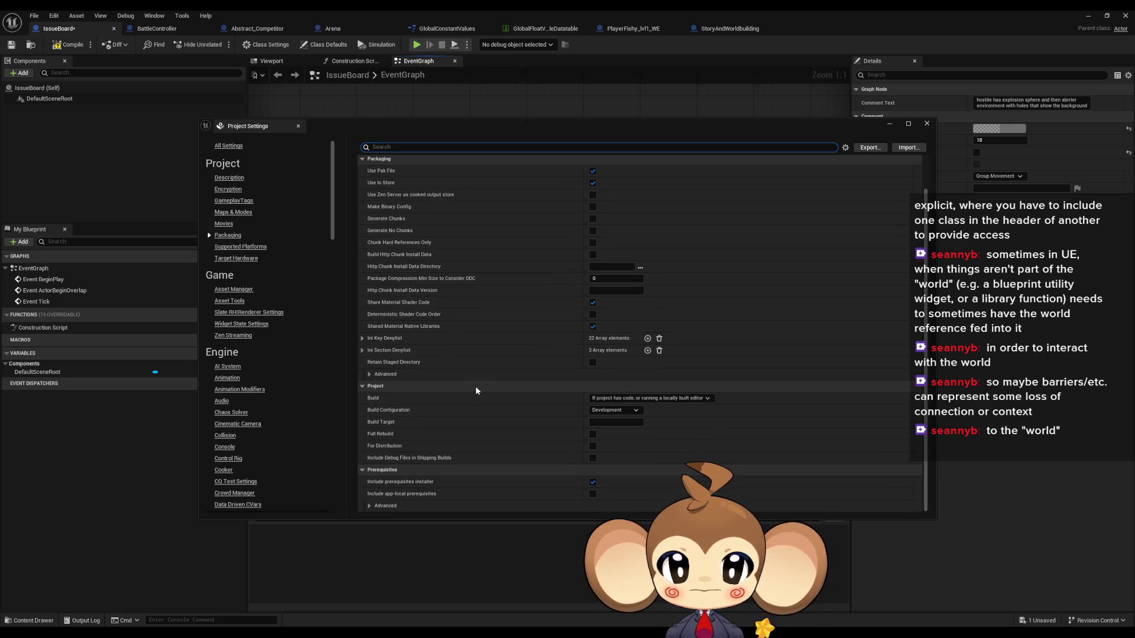
pyautogui.click(363, 351)
pyautogui.scroll(-5, 532, 369)
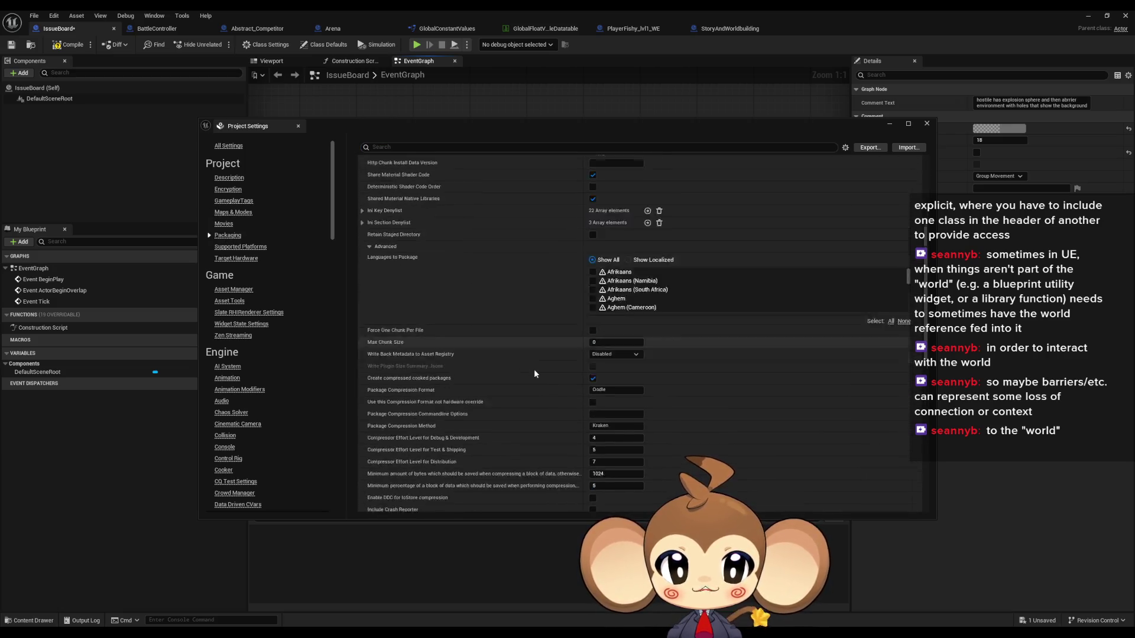
pyautogui.scroll(-5, 527, 371)
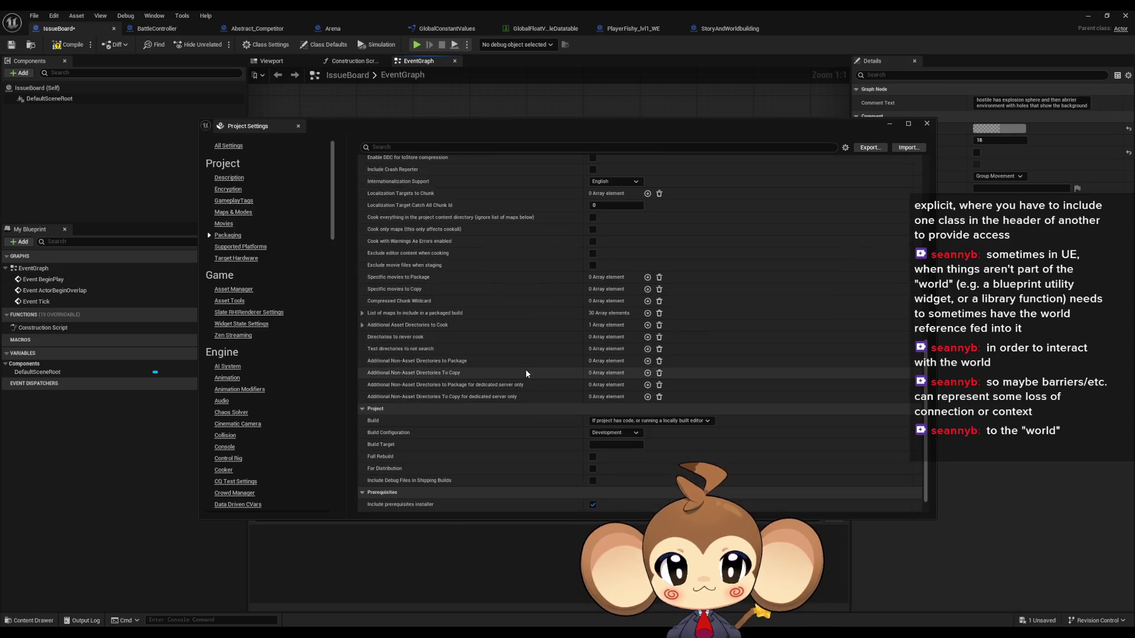
pyautogui.click(362, 314)
pyautogui.scroll(-3, 591, 319)
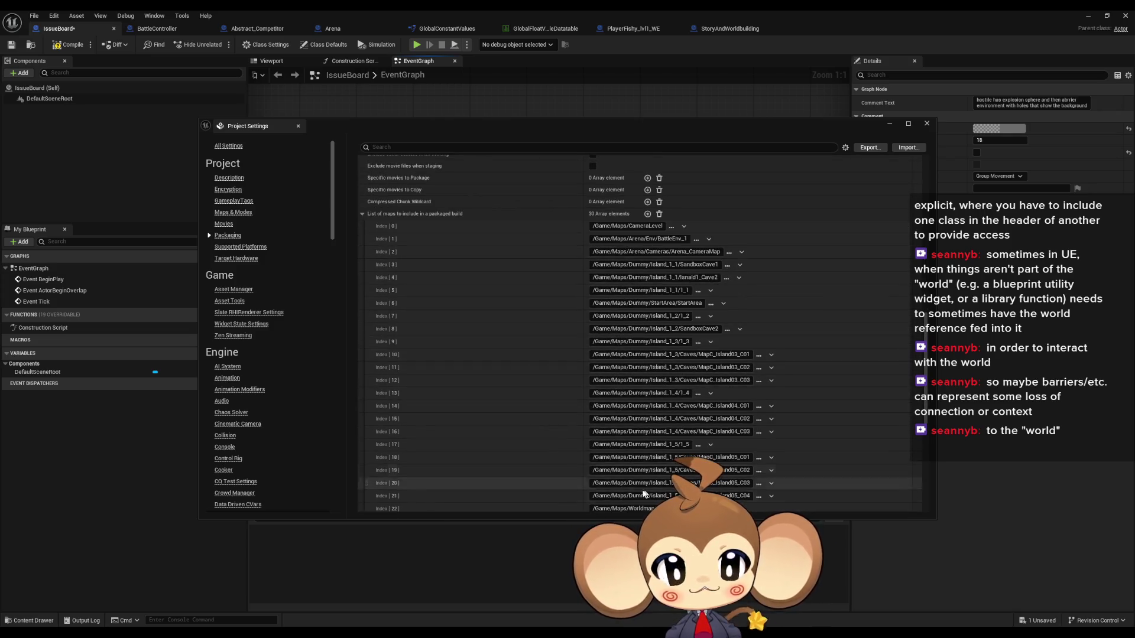
pyautogui.scroll(-2, 651, 316)
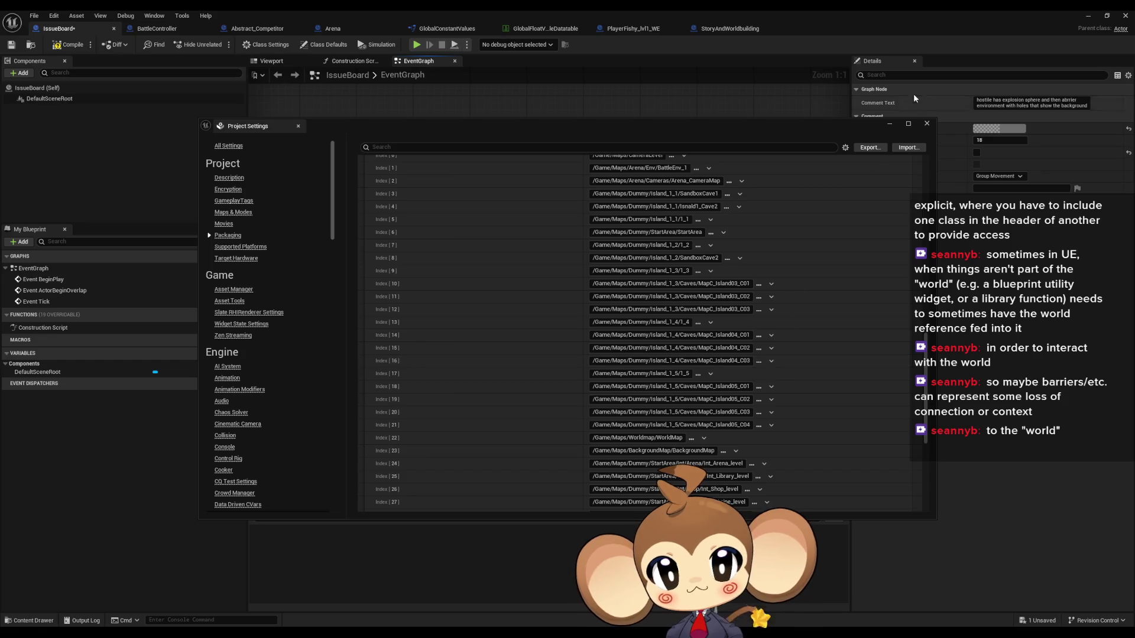
pyautogui.click(927, 123)
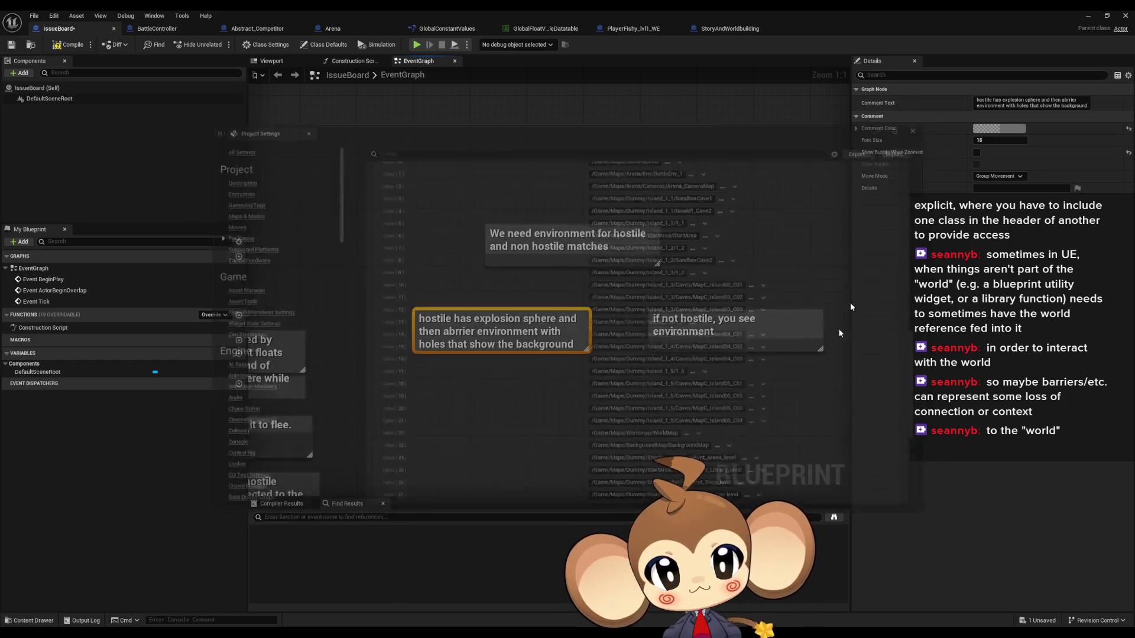
# Deselect the hostile explosion sphere comment and switch to the StoryAndWorldbuilding World graph.
pyautogui.click(558, 419)
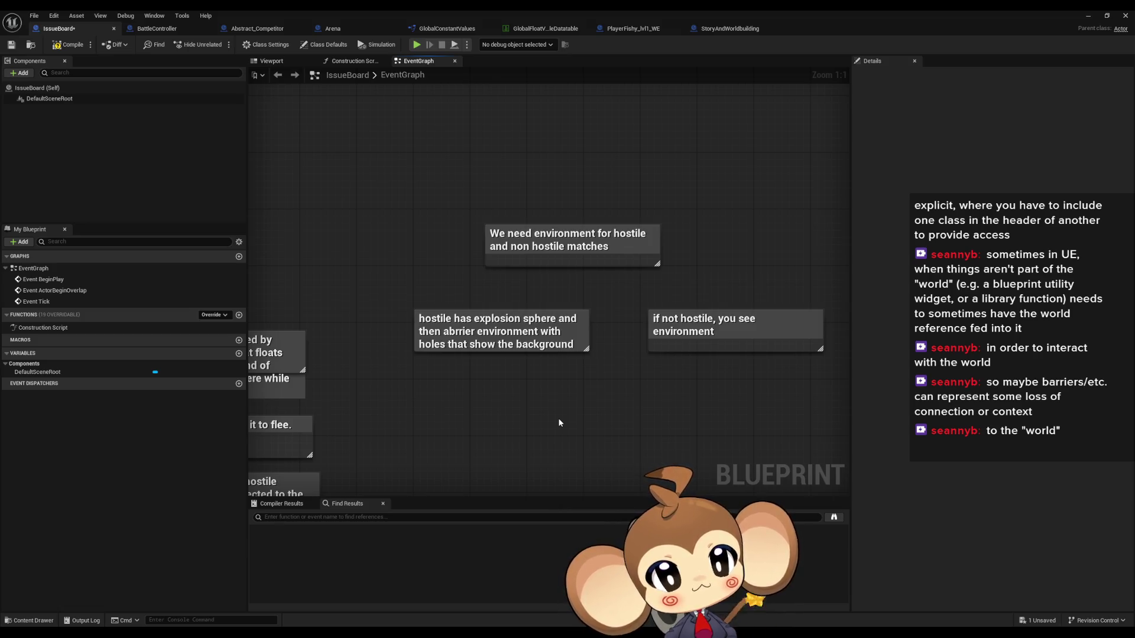
pyautogui.click(730, 29)
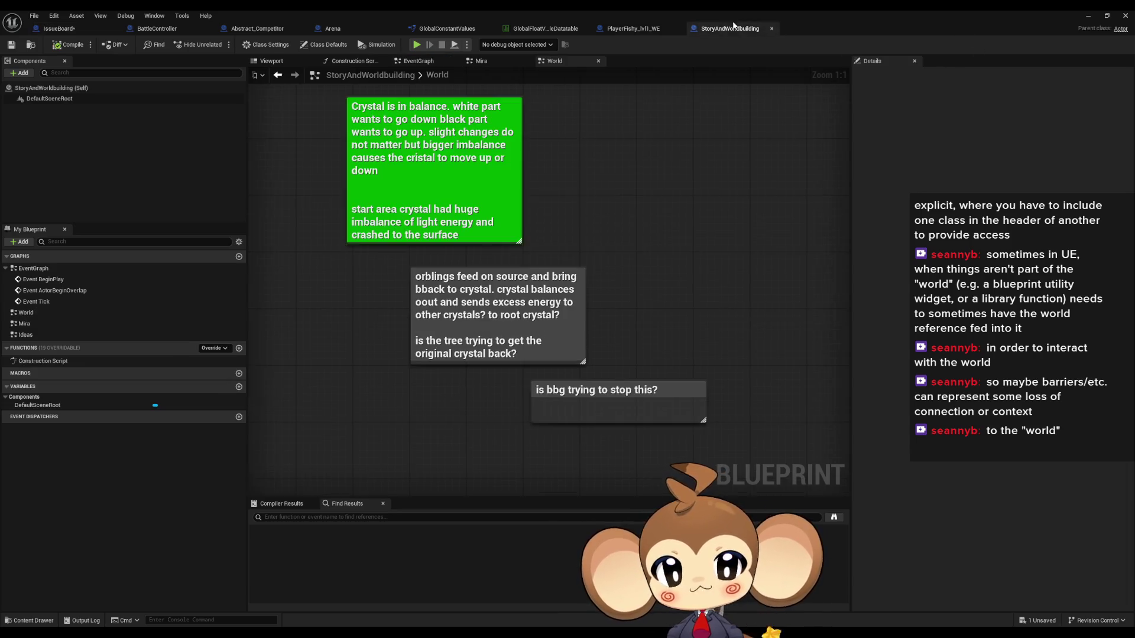
# Add a comment 'barrier spheres might be a subdomain in cyberspace' below the bbg question.
pyautogui.moveTo(707, 308); pyautogui.dragTo(581, 294)
pyautogui.scroll(-1, 580, 294)
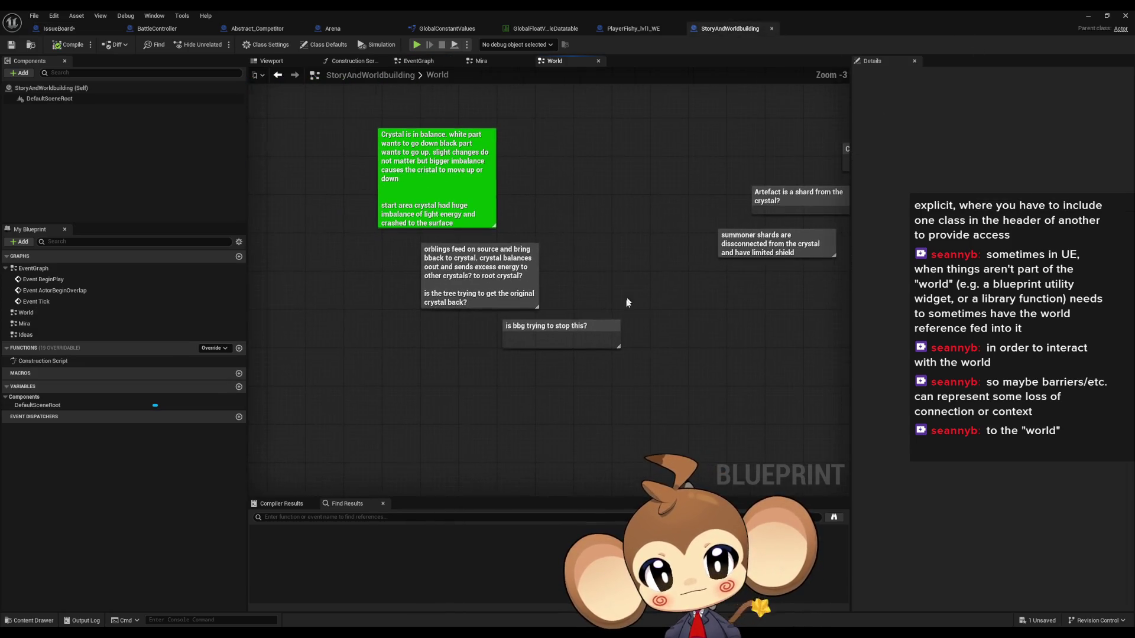
pyautogui.write('c')
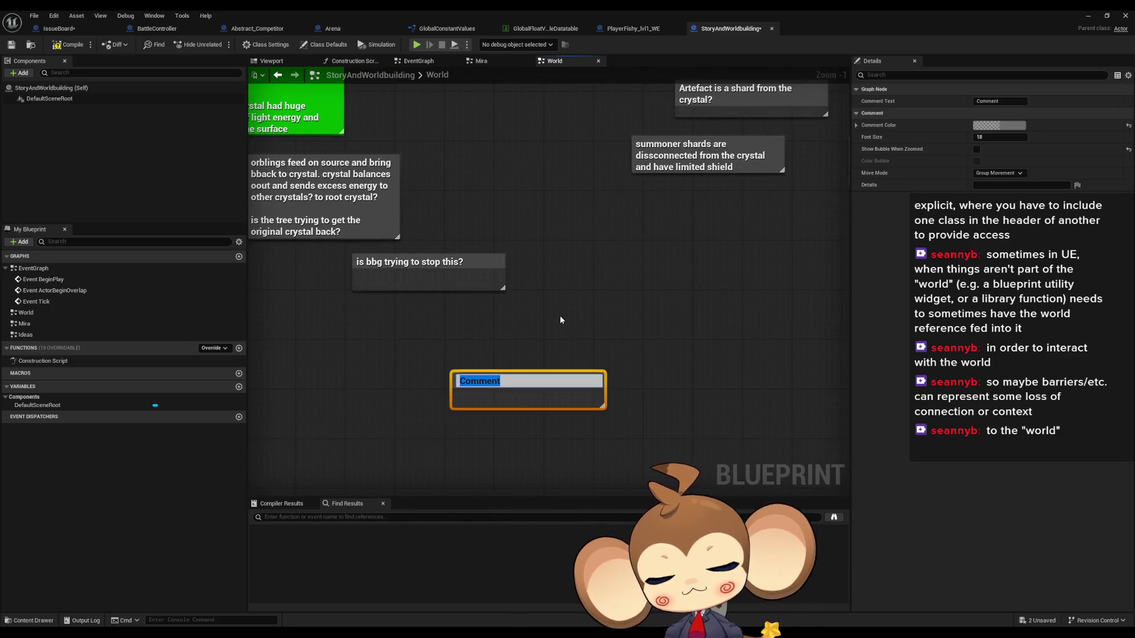
pyautogui.write('barrier sph')
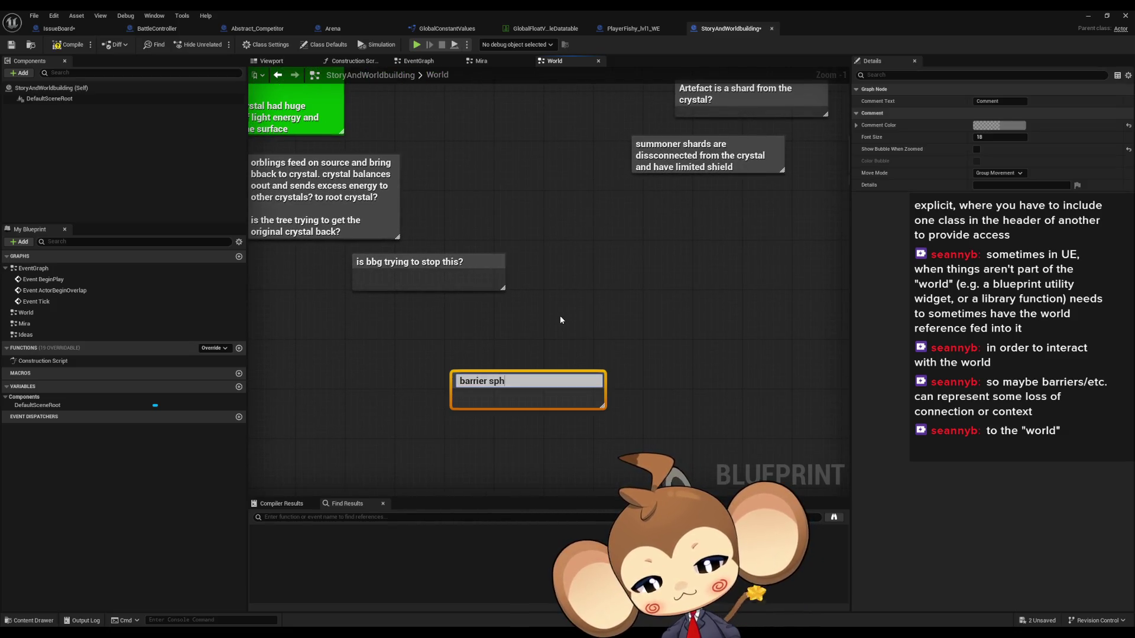
pyautogui.write('eres mig')
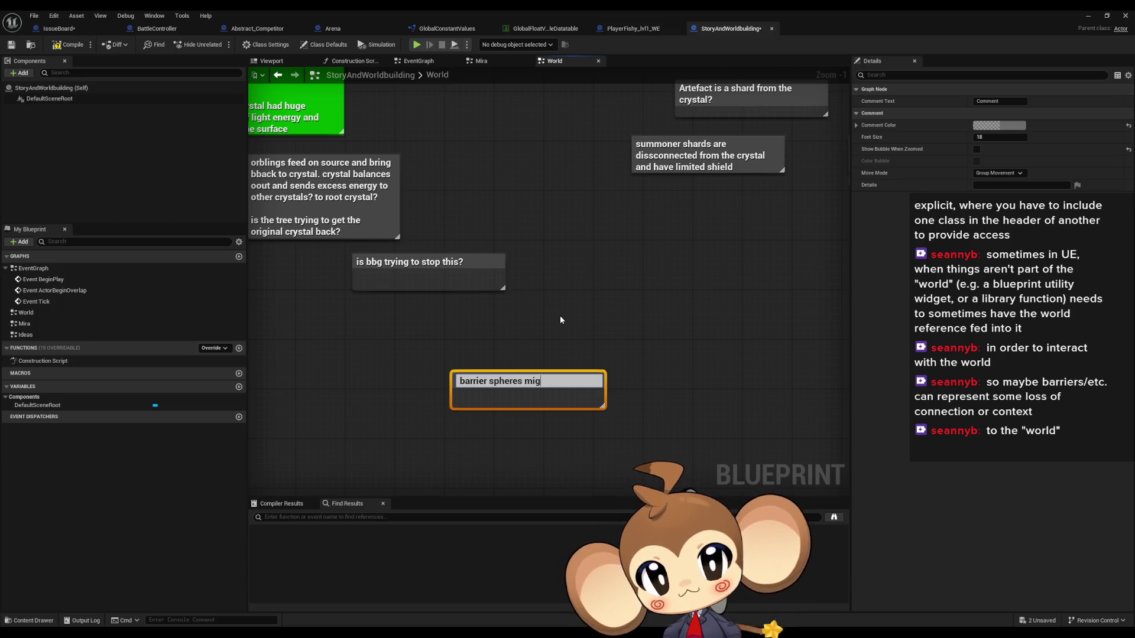
pyautogui.write('ht be a do')
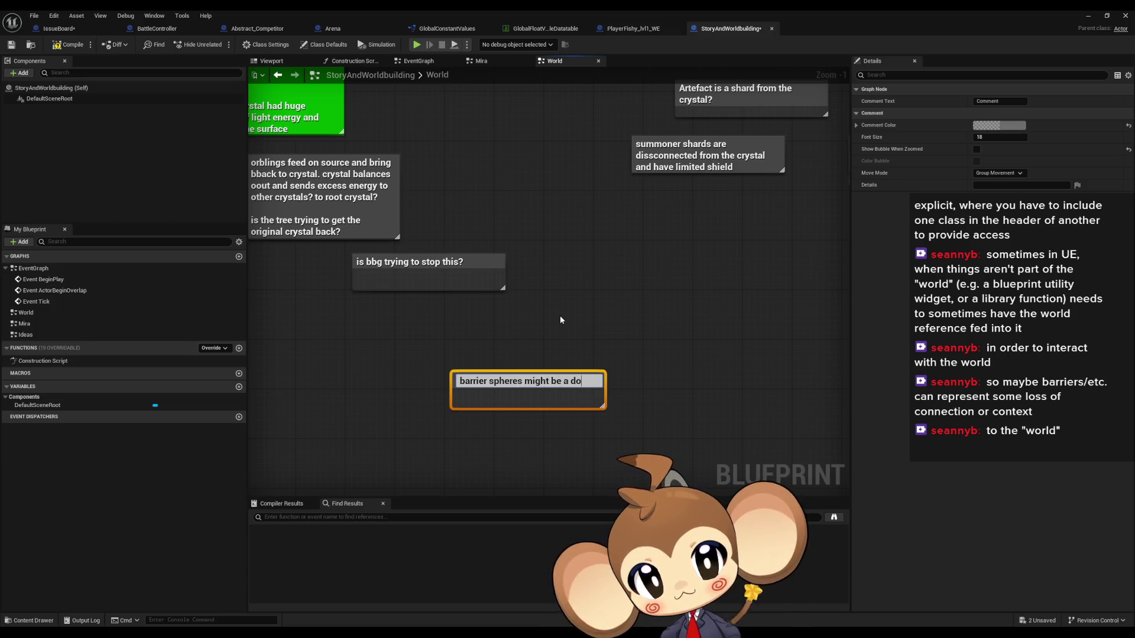
pyautogui.write('main')
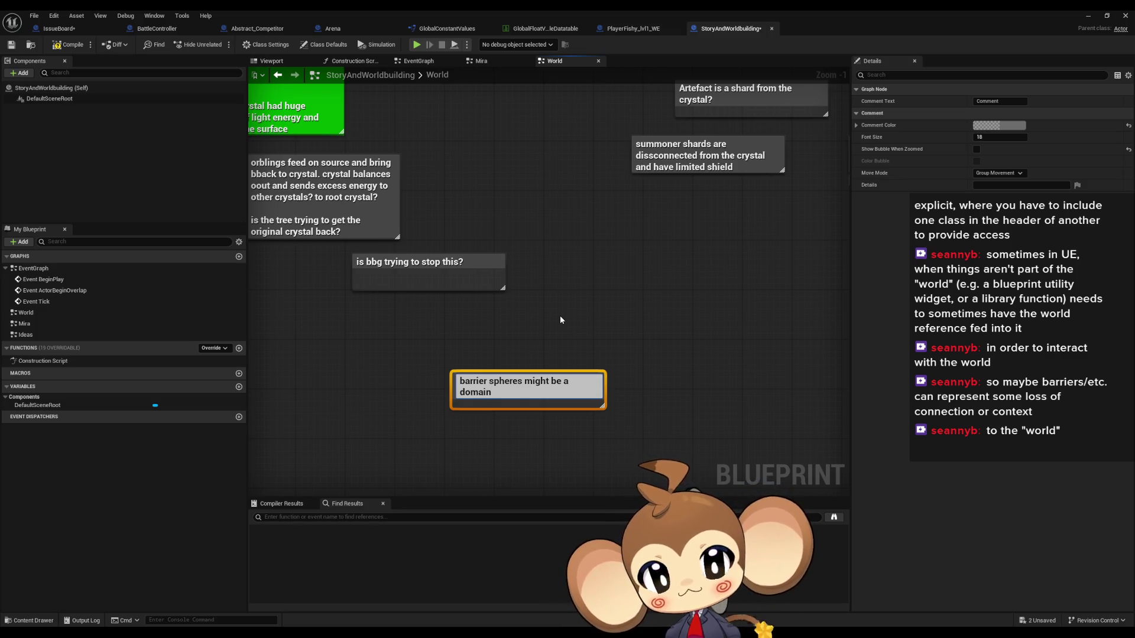
pyautogui.write(' in cyber')
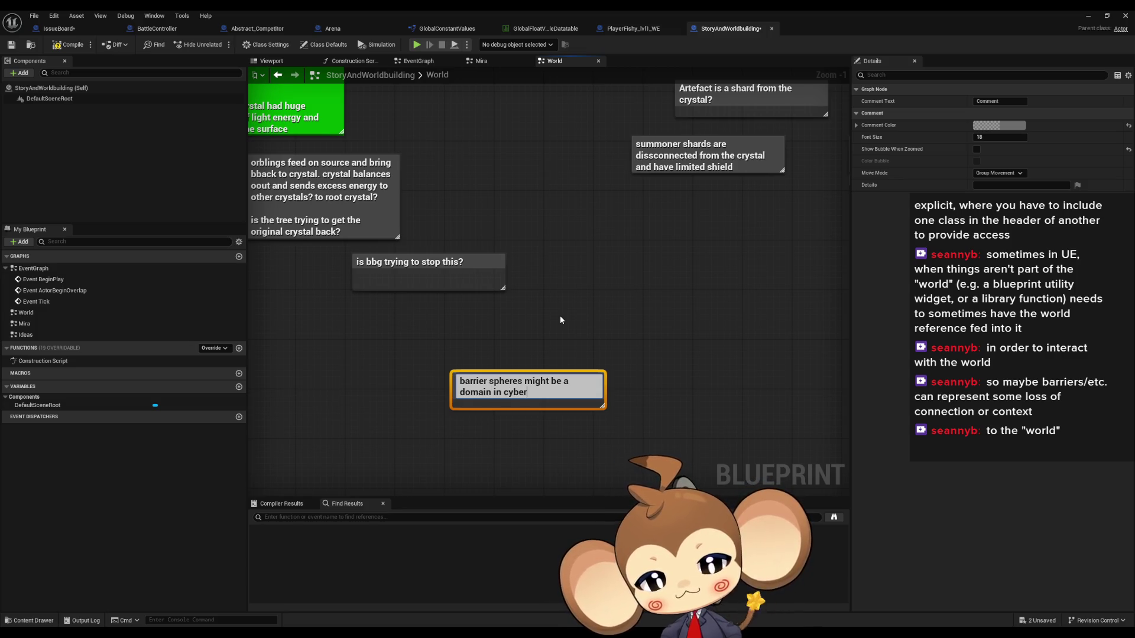
pyautogui.write('space')
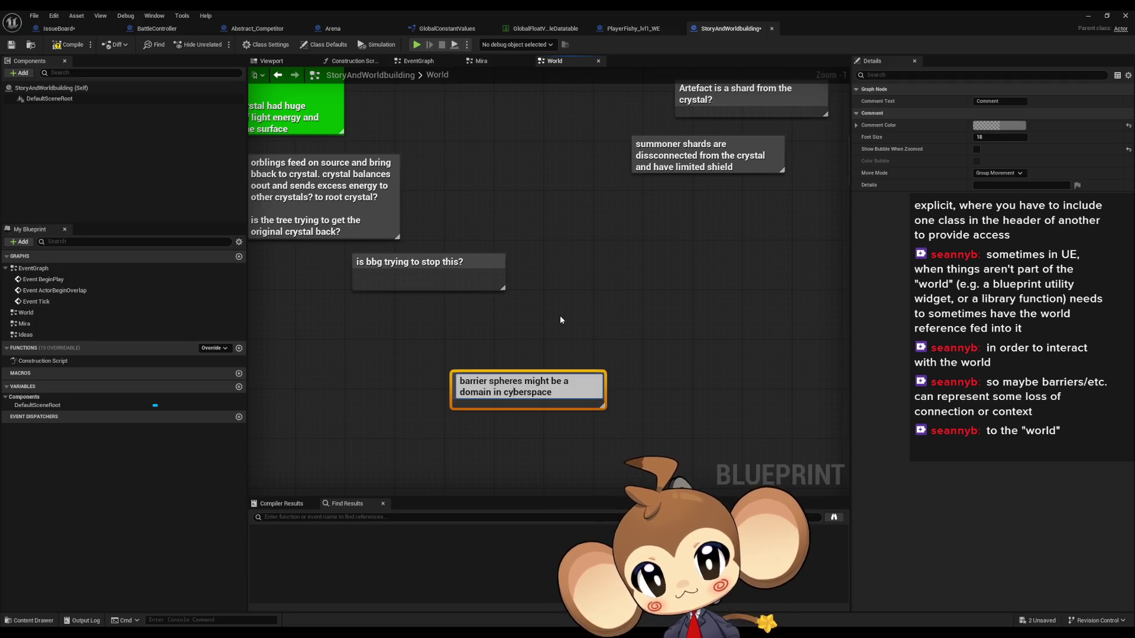
pyautogui.press('Home')
pyautogui.write('sub')
pyautogui.press('Return')
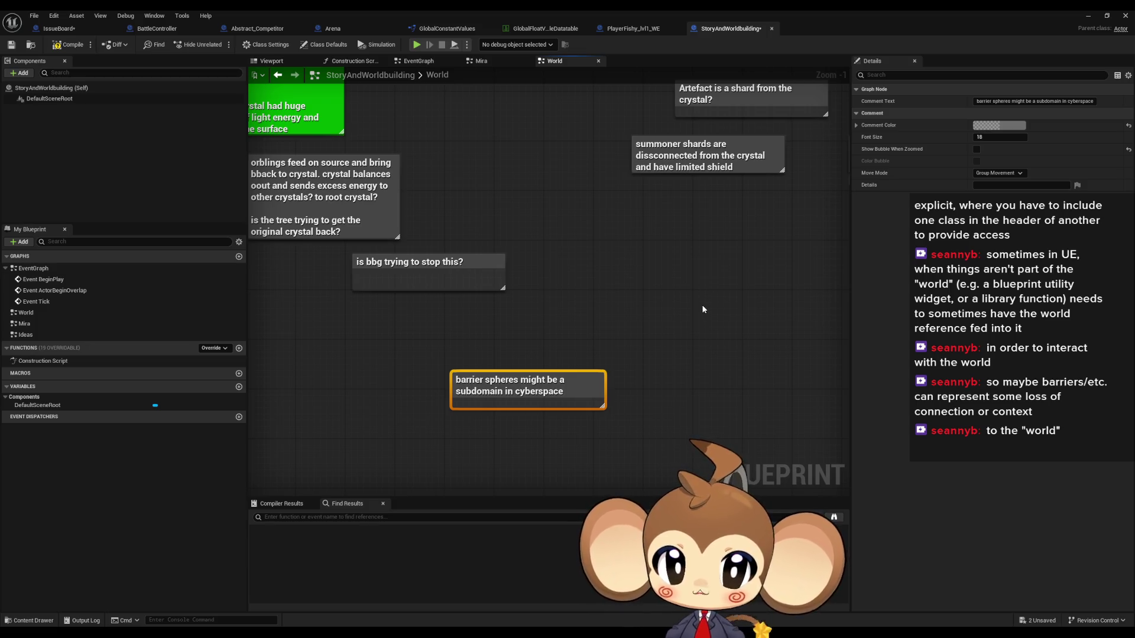
pyautogui.moveTo(529, 381)
pyautogui.mouseDown()
pyautogui.moveTo(572, 381)
pyautogui.moveTo(555, 363)
pyautogui.mouseUp()
pyautogui.click(679, 339)
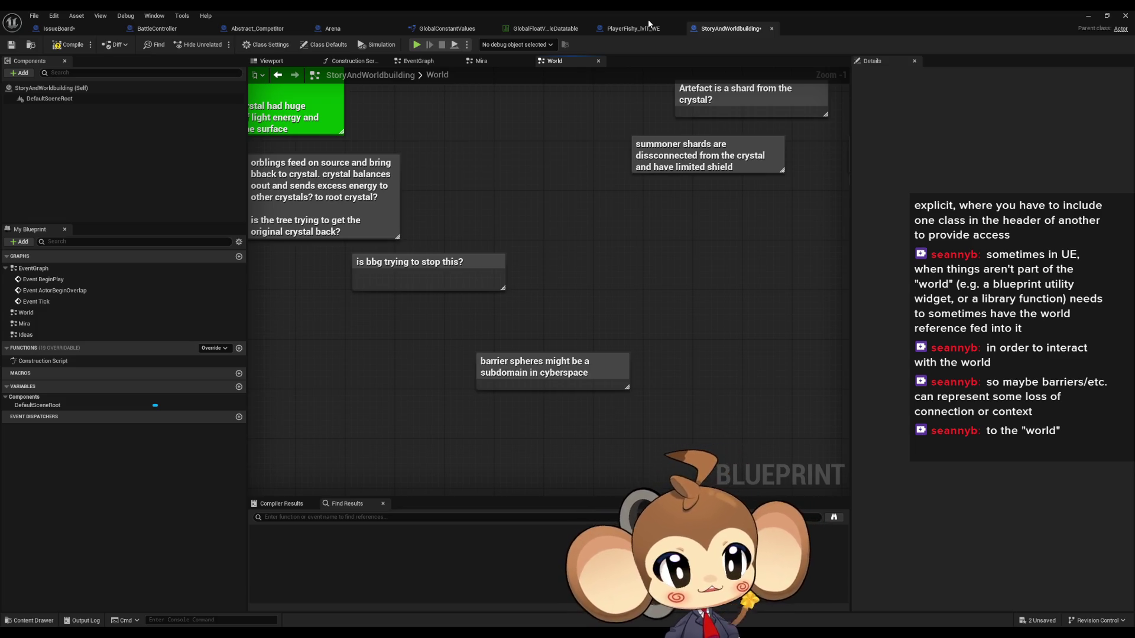
# Compile StoryAndWorldbuilding after reviewing its World notes, then return to the IssueBoard EventGraph.
pyautogui.moveTo(693, 278); pyautogui.dragTo(669, 320)
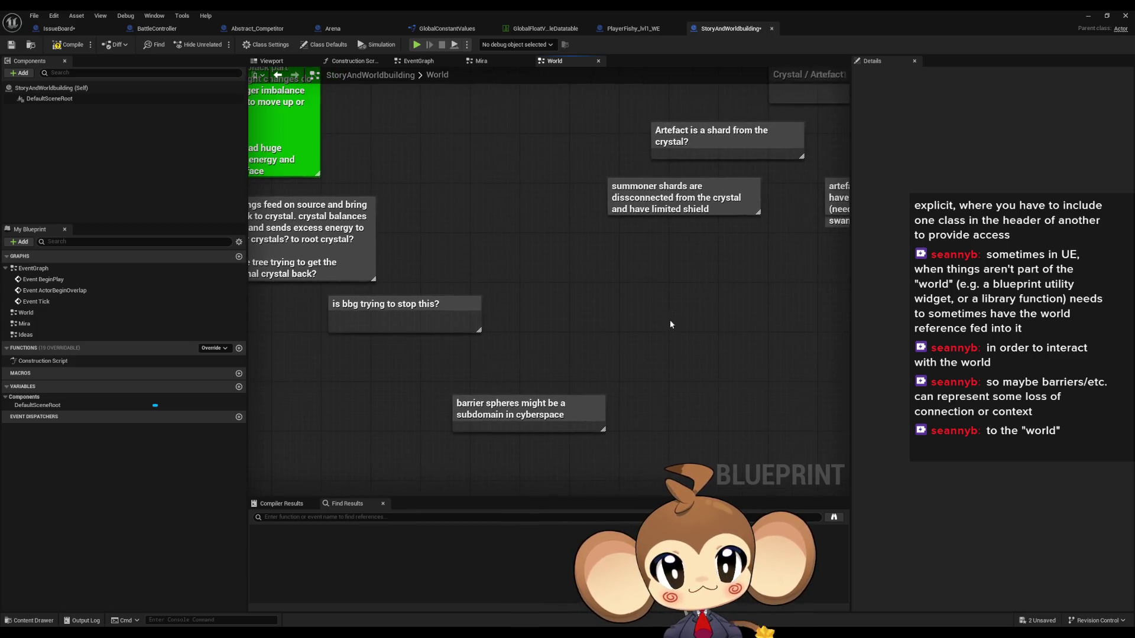
pyautogui.moveTo(568, 241); pyautogui.dragTo(585, 168)
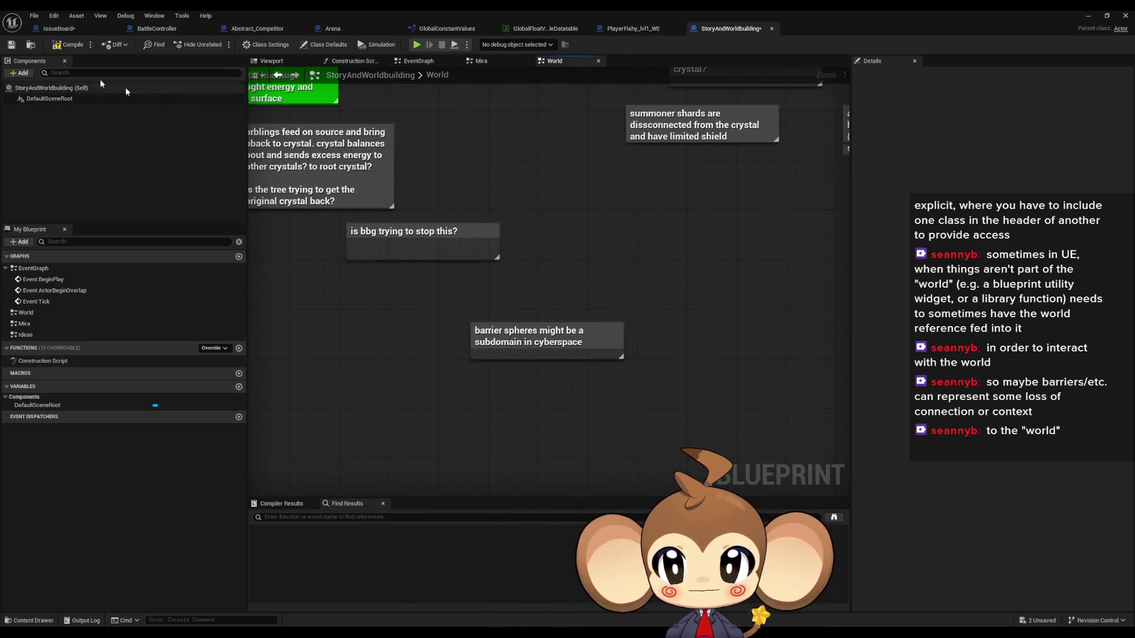
pyautogui.click(77, 48)
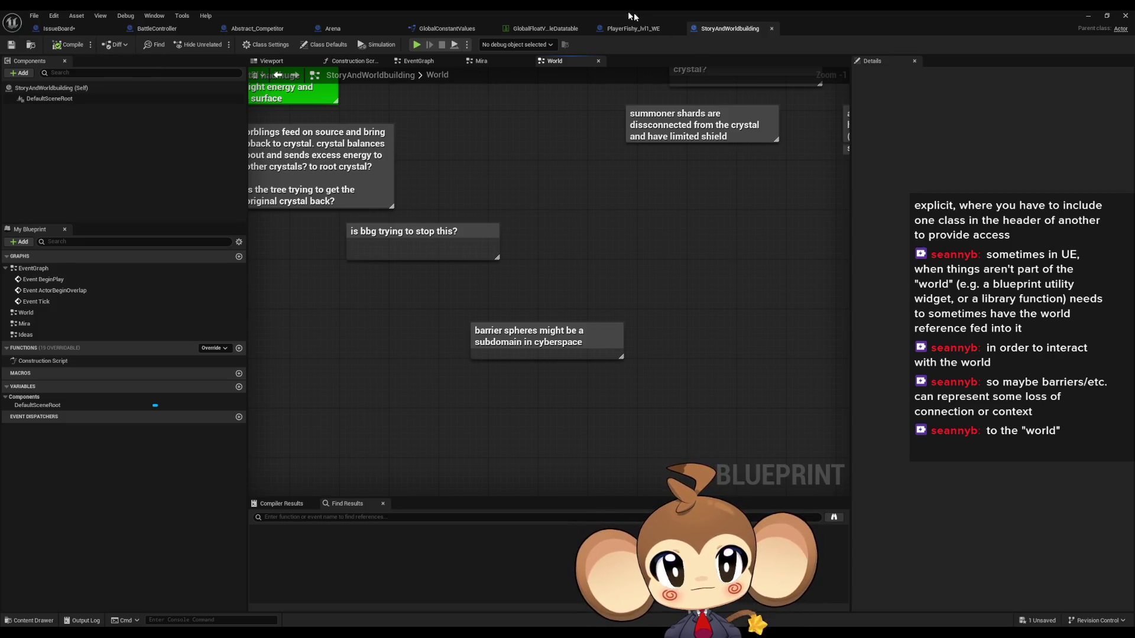
pyautogui.click(58, 29)
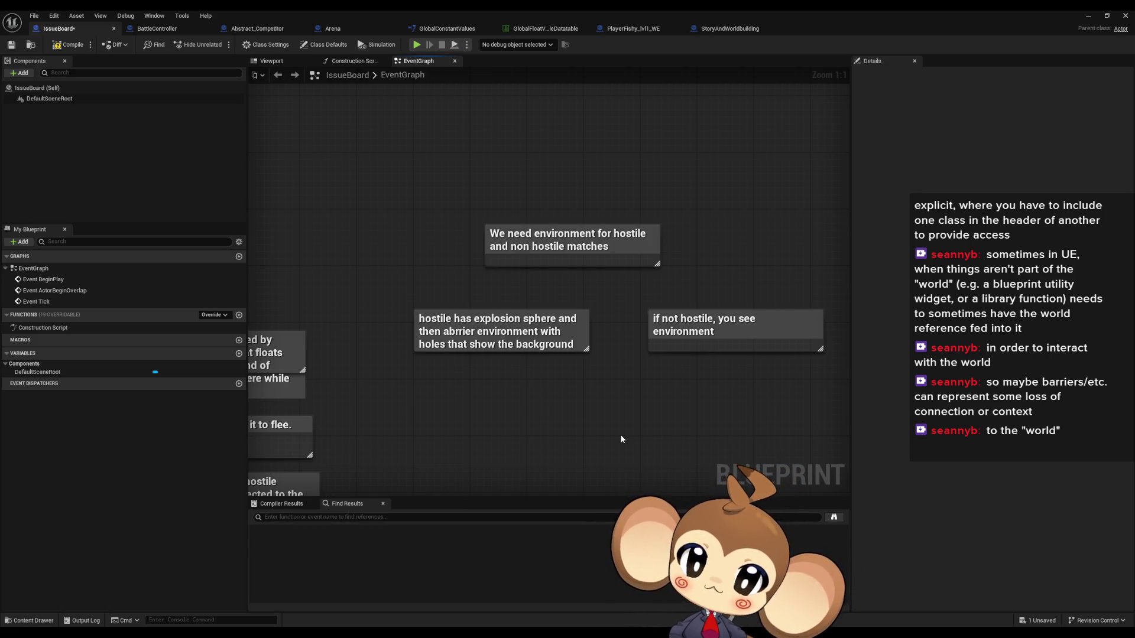
# Fix the typo 'abrrier' to 'barrier' in the middle IssueBoard comment.
pyautogui.doubleClick(454, 347)
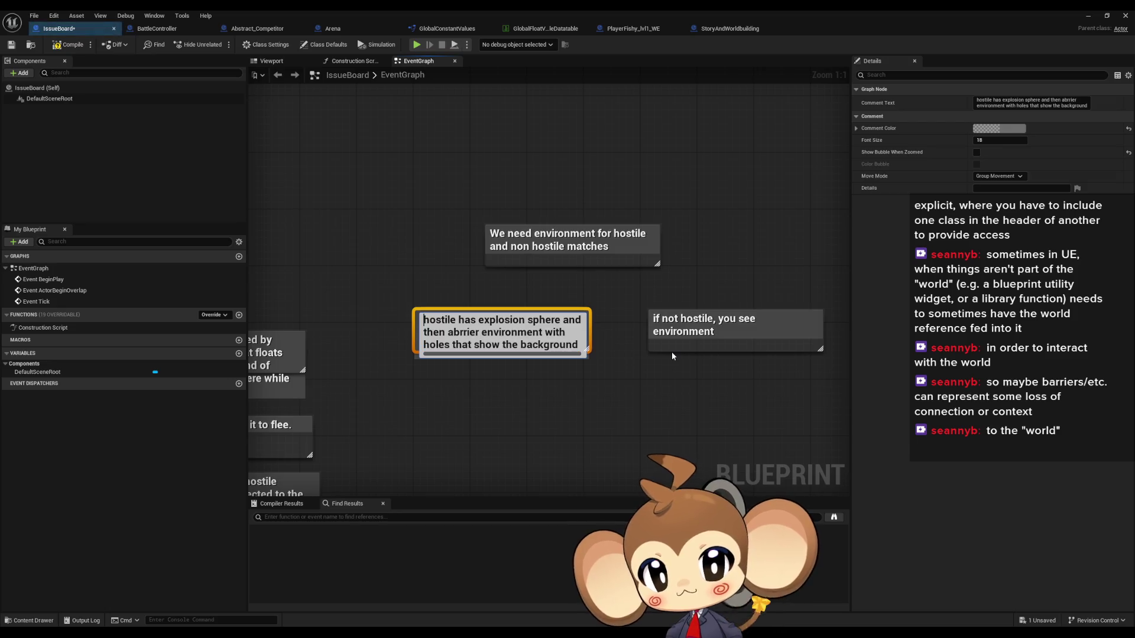
pyautogui.press('Down')
pyautogui.press('Right')
pyautogui.press('Right')
pyautogui.press('Right')
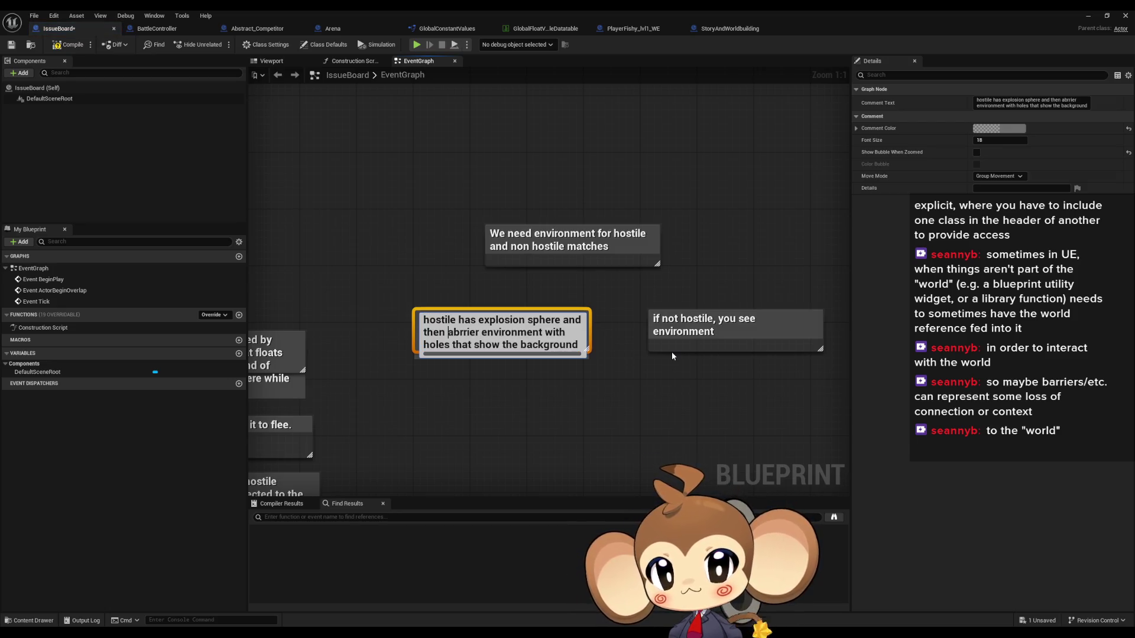
pyautogui.press('Delete')
pyautogui.press('Delete')
pyautogui.write('ba')
pyautogui.press('Return')
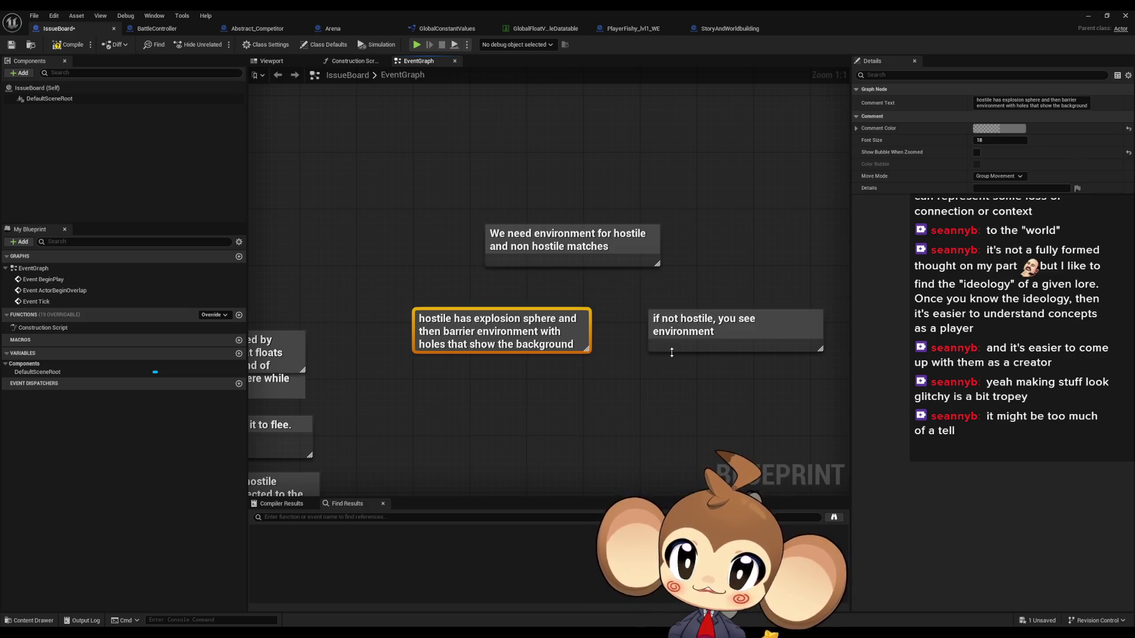
# Restore and re-maximize the blueprint editor, leave the comments unselected, and switch to Paint.
pyautogui.doubleClick(836, 10)
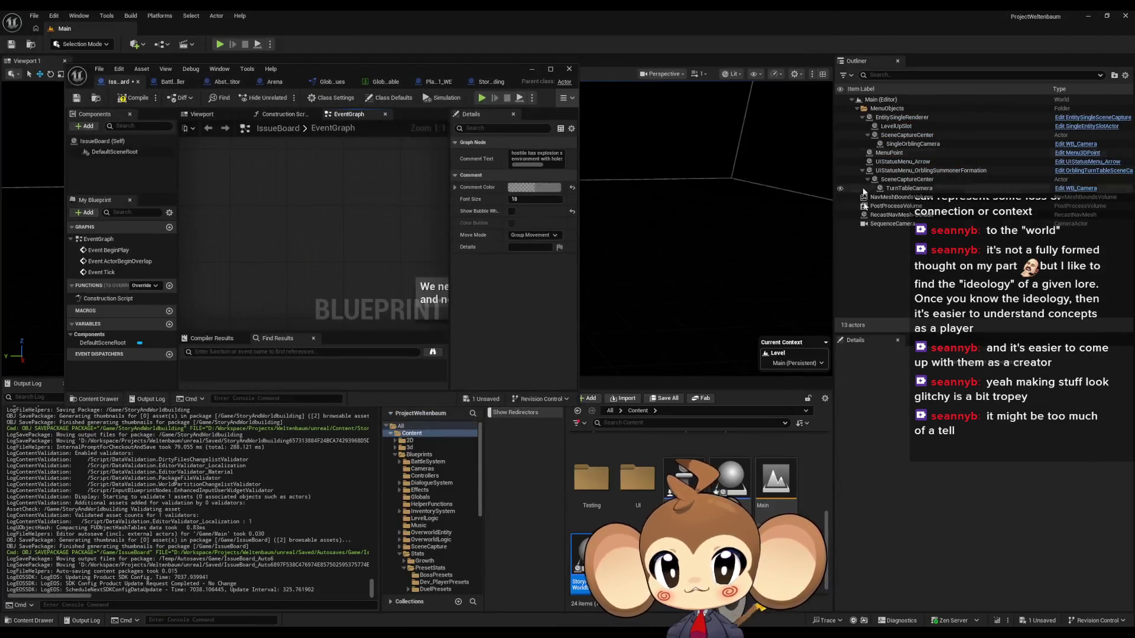
pyautogui.doubleClick(410, 72)
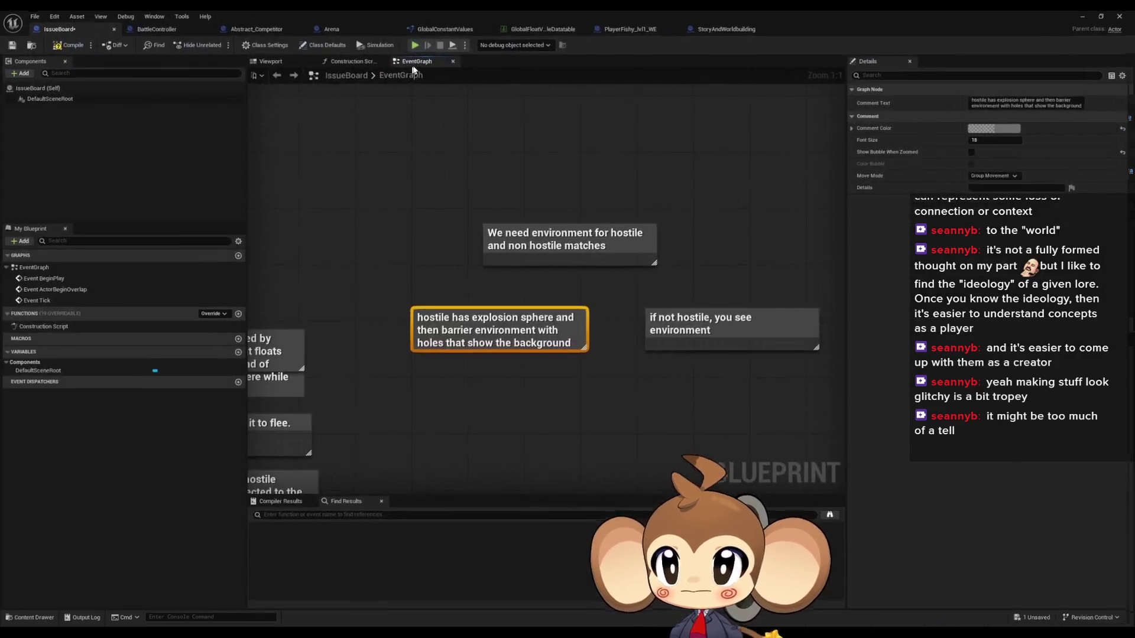
pyautogui.click(389, 206)
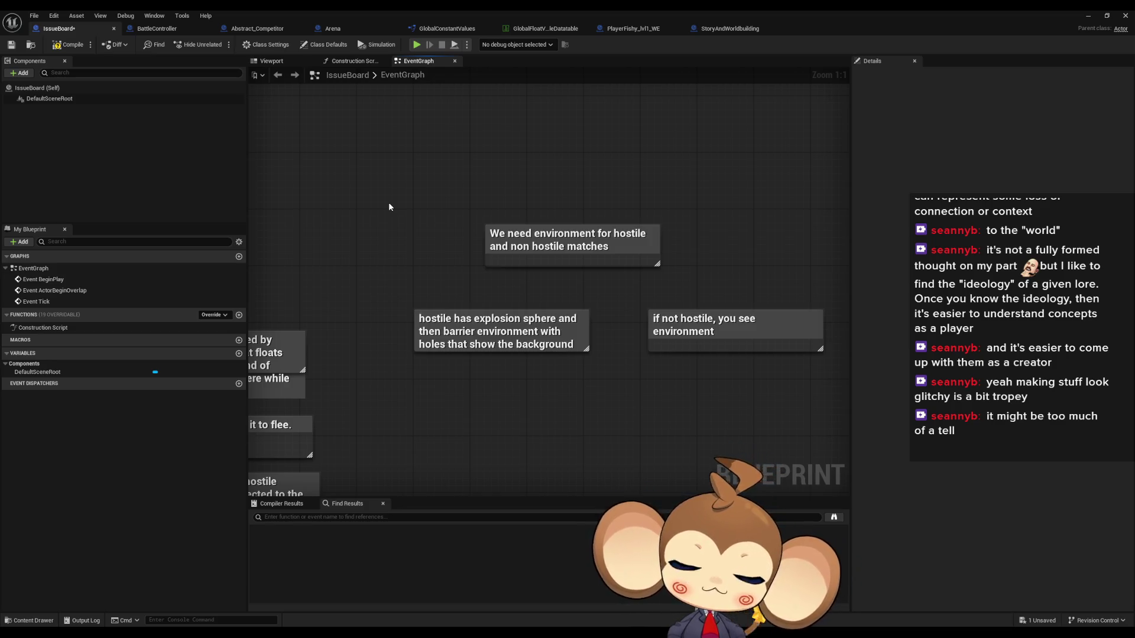
pyautogui.moveTo(374, 289)
pyautogui.mouseDown()
pyautogui.moveTo(530, 385)
pyautogui.moveTo(495, 369)
pyautogui.mouseUp()
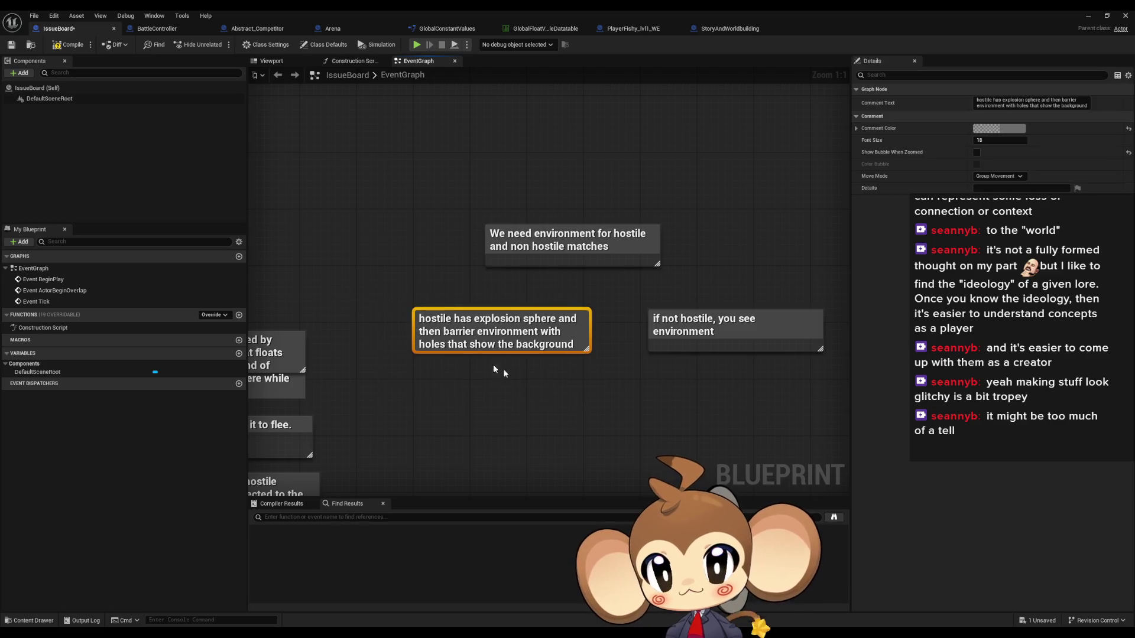
pyautogui.click(386, 278)
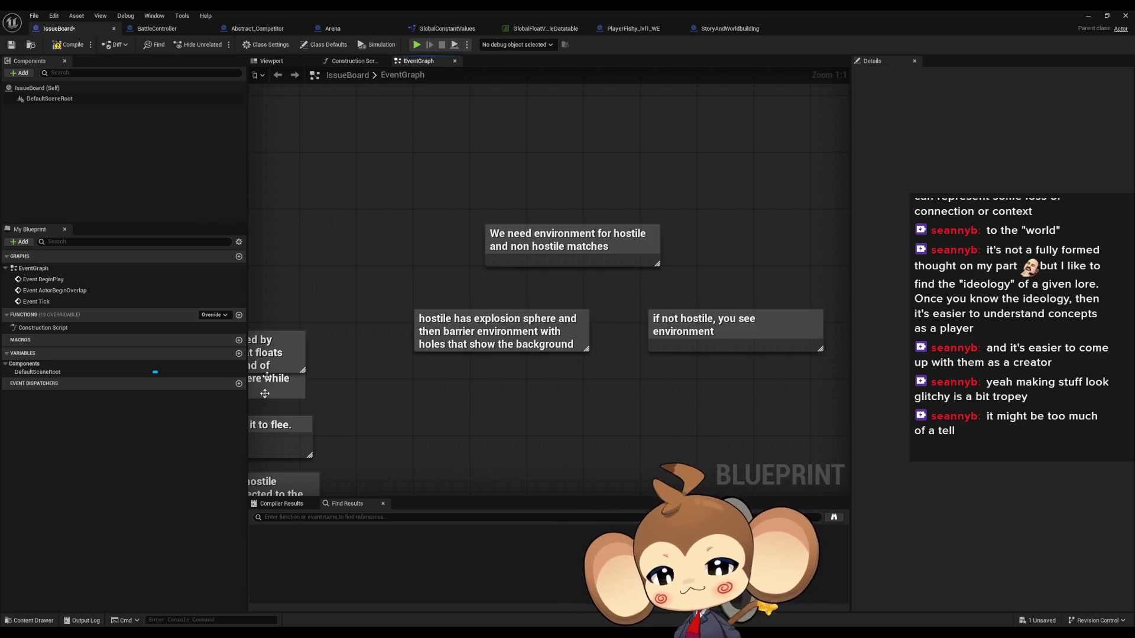
pyautogui.hotkey('alt', 'Tab')
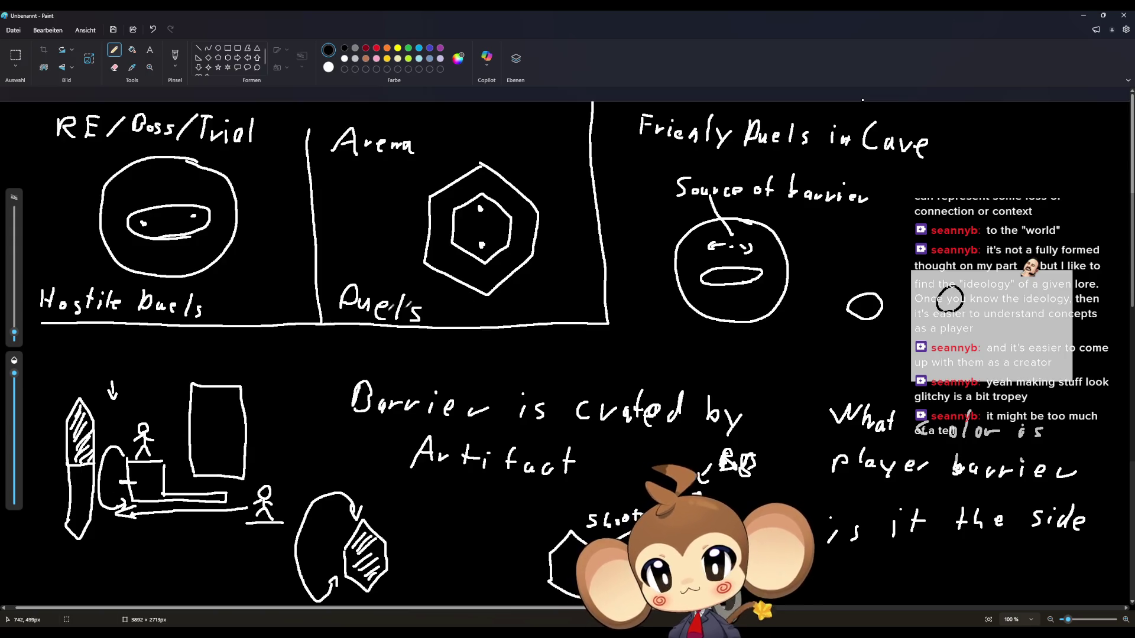
pyautogui.moveTo(984, 207)
pyautogui.mouseDown()
pyautogui.moveTo(1040, 201)
pyautogui.moveTo(969, 230)
pyautogui.moveTo(1052, 196)
pyautogui.moveTo(1008, 176)
pyautogui.moveTo(975, 236)
pyautogui.moveTo(1055, 204)
pyautogui.moveTo(957, 213)
pyautogui.moveTo(1058, 173)
pyautogui.moveTo(928, 201)
pyautogui.moveTo(1064, 236)
pyautogui.moveTo(911, 234)
pyautogui.mouseUp()
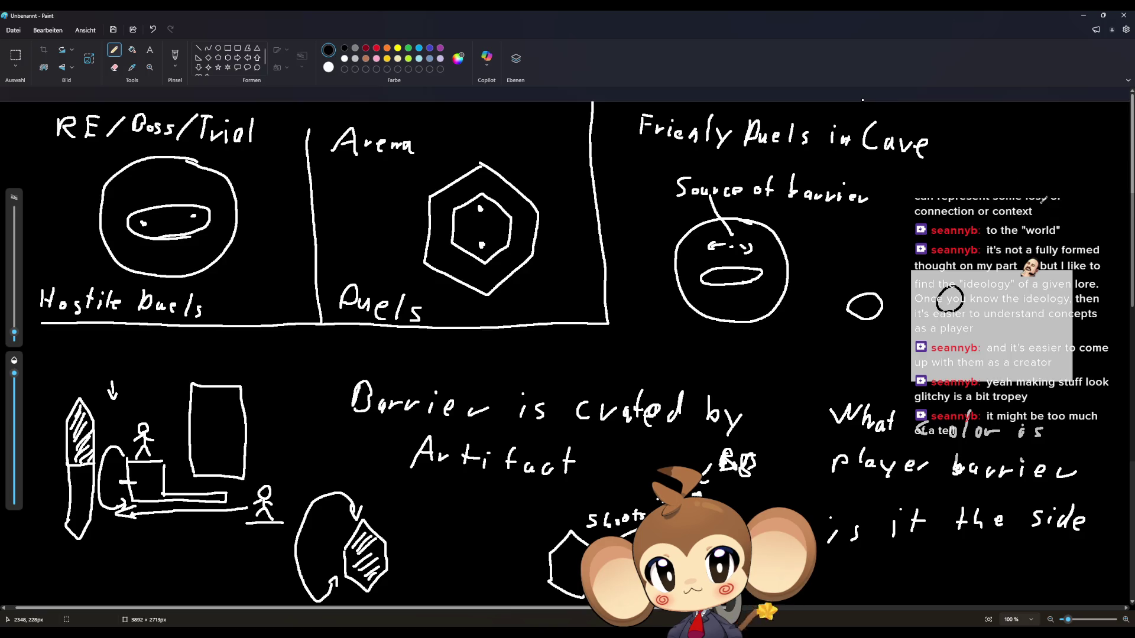
pyautogui.hotkey('ctrl', 'z')
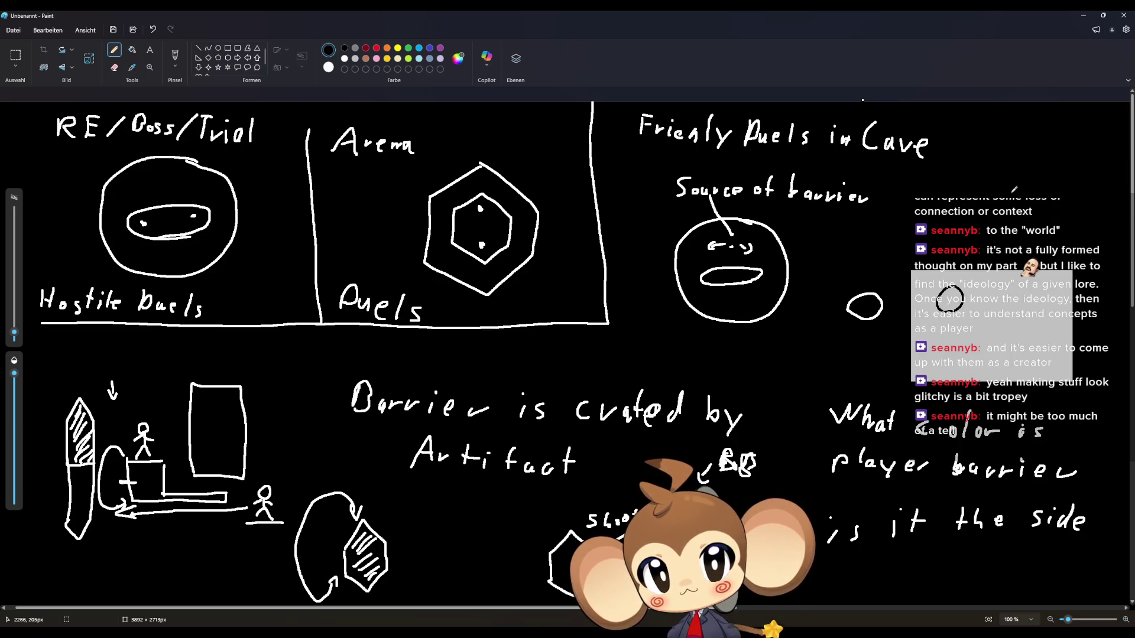
pyautogui.moveTo(1022, 197)
pyautogui.mouseDown()
pyautogui.moveTo(980, 170)
pyautogui.moveTo(1026, 174)
pyautogui.moveTo(1023, 226)
pyautogui.moveTo(975, 198)
pyautogui.moveTo(1029, 193)
pyautogui.moveTo(1070, 213)
pyautogui.moveTo(1031, 214)
pyautogui.moveTo(1029, 163)
pyautogui.moveTo(1071, 181)
pyautogui.moveTo(1034, 195)
pyautogui.mouseUp()
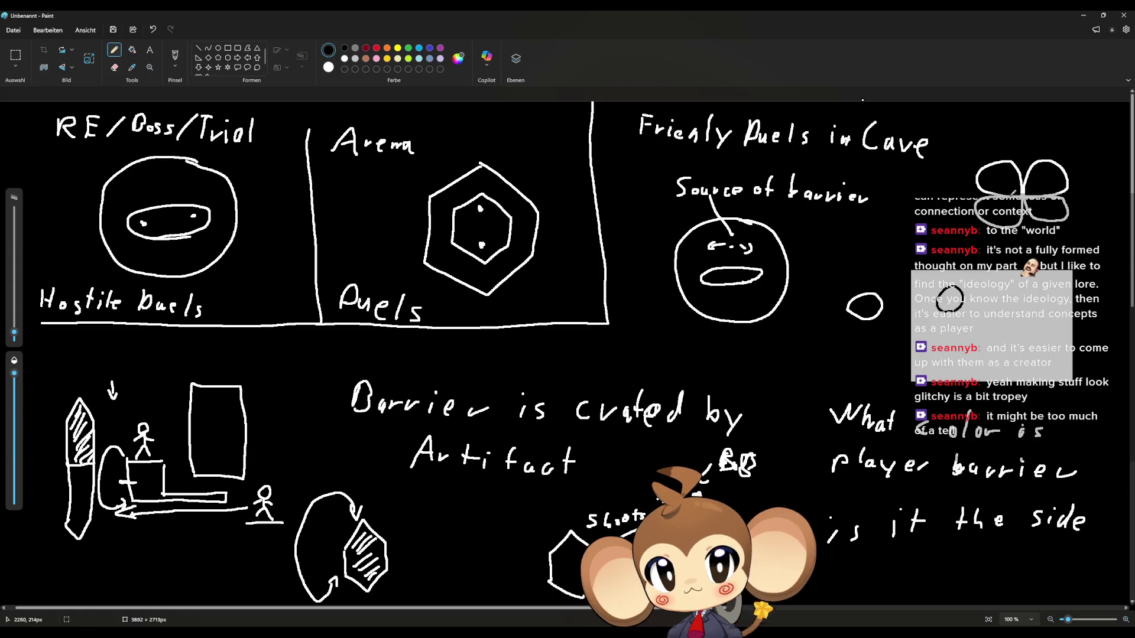
pyautogui.hotkey('ctrl', 'z')
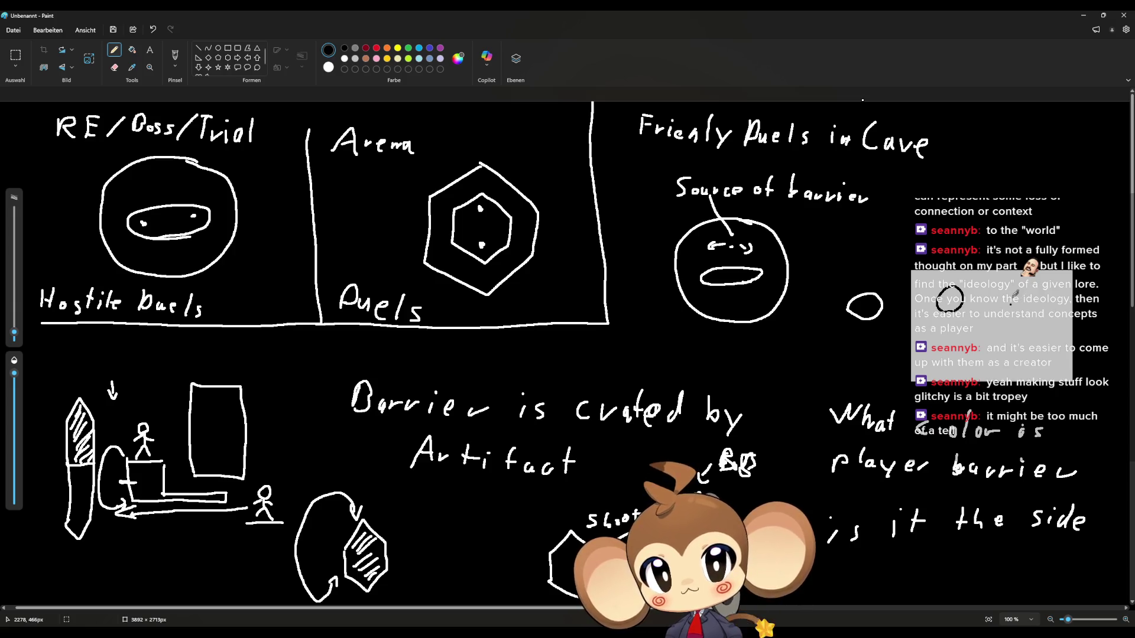
pyautogui.moveTo(1018, 205)
pyautogui.mouseDown()
pyautogui.moveTo(1032, 377)
pyautogui.moveTo(1012, 386)
pyautogui.mouseUp()
# Replace the S-shaped stroke with a wavy horizontal line across the right of the board.
pyautogui.hotkey('ctrl', 'z')
pyautogui.moveTo(771, 362); pyautogui.dragTo(1126, 355)
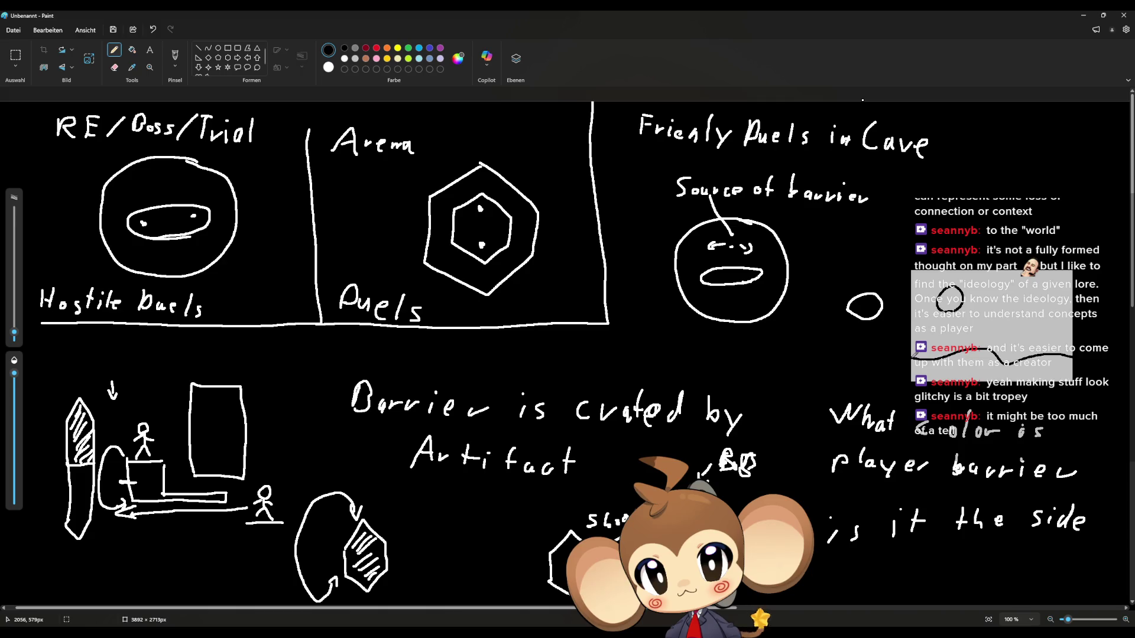
pyautogui.moveTo(916, 353)
pyautogui.mouseDown()
pyautogui.moveTo(881, 364)
pyautogui.moveTo(790, 357)
pyautogui.mouseUp()
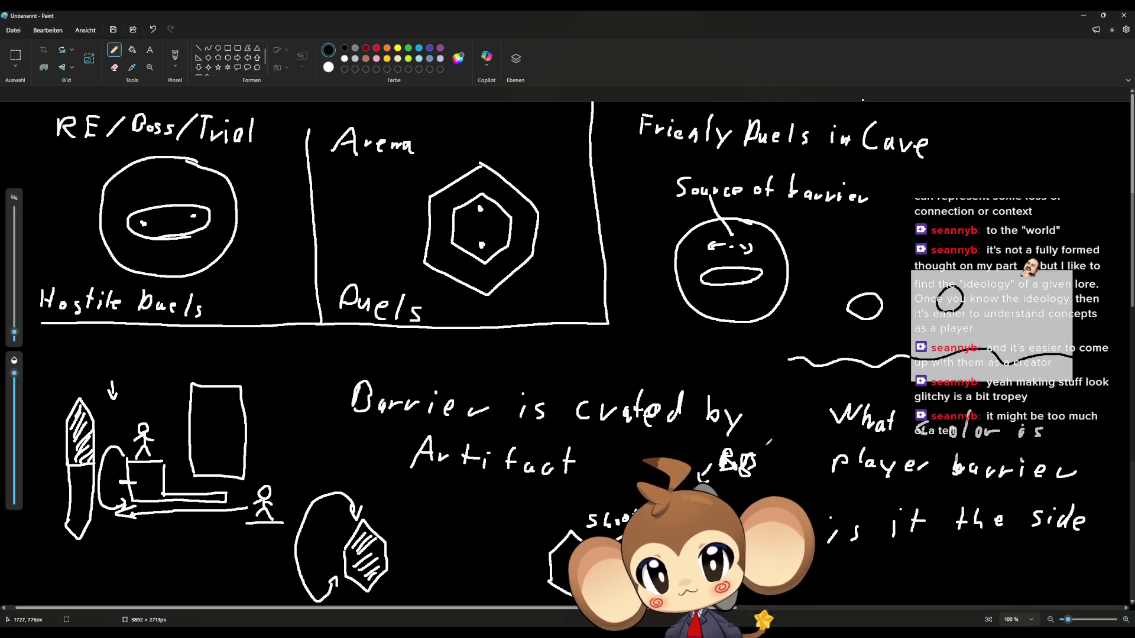
# Draw two dots and an arc inside the small oval.
pyautogui.click(868, 306)
pyautogui.click(951, 294)
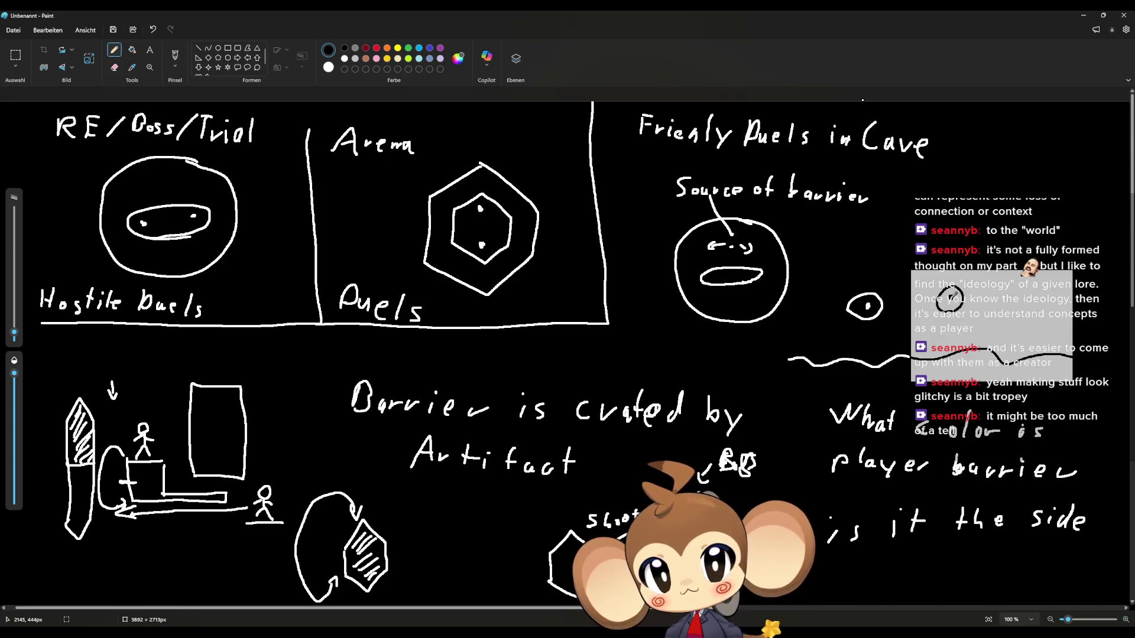
pyautogui.moveTo(861, 278)
pyautogui.mouseDown()
pyautogui.moveTo(885, 300)
pyautogui.moveTo(959, 269)
pyautogui.mouseUp()
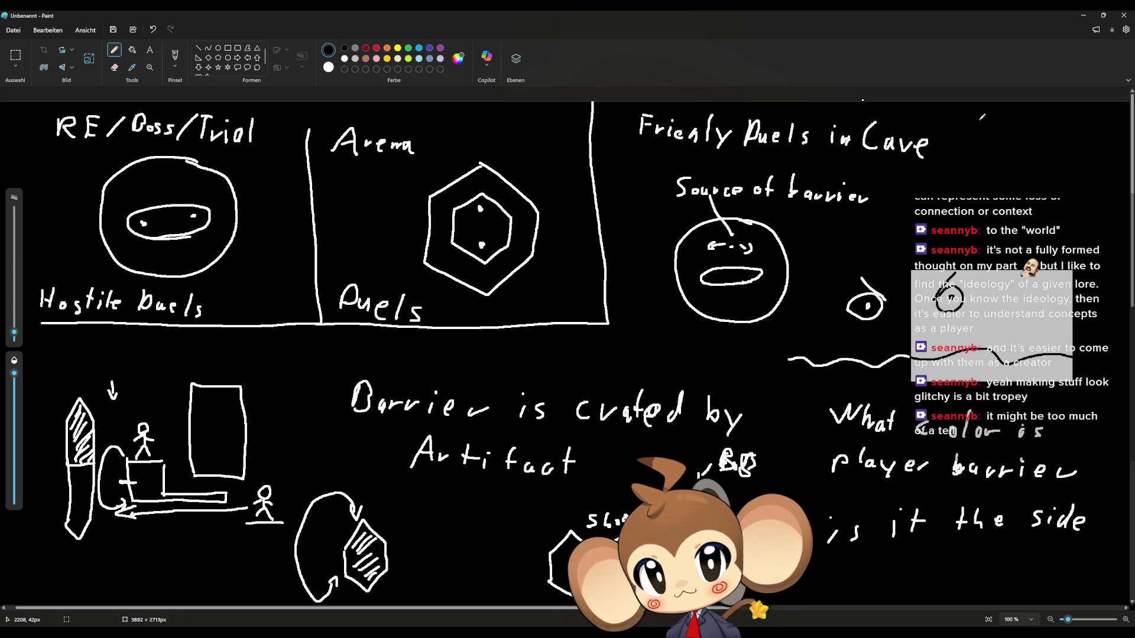
# Handwrite 'Y no island?' beside the Friendly Duels in Cave heading and underline it.
pyautogui.moveTo(979, 121)
pyautogui.mouseDown()
pyautogui.moveTo(1000, 121)
pyautogui.moveTo(991, 139)
pyautogui.moveTo(1103, 126)
pyautogui.moveTo(1098, 139)
pyautogui.moveTo(1111, 142)
pyautogui.moveTo(1117, 124)
pyautogui.moveTo(1120, 148)
pyautogui.mouseUp()
pyautogui.moveTo(980, 146); pyautogui.dragTo(1112, 167)
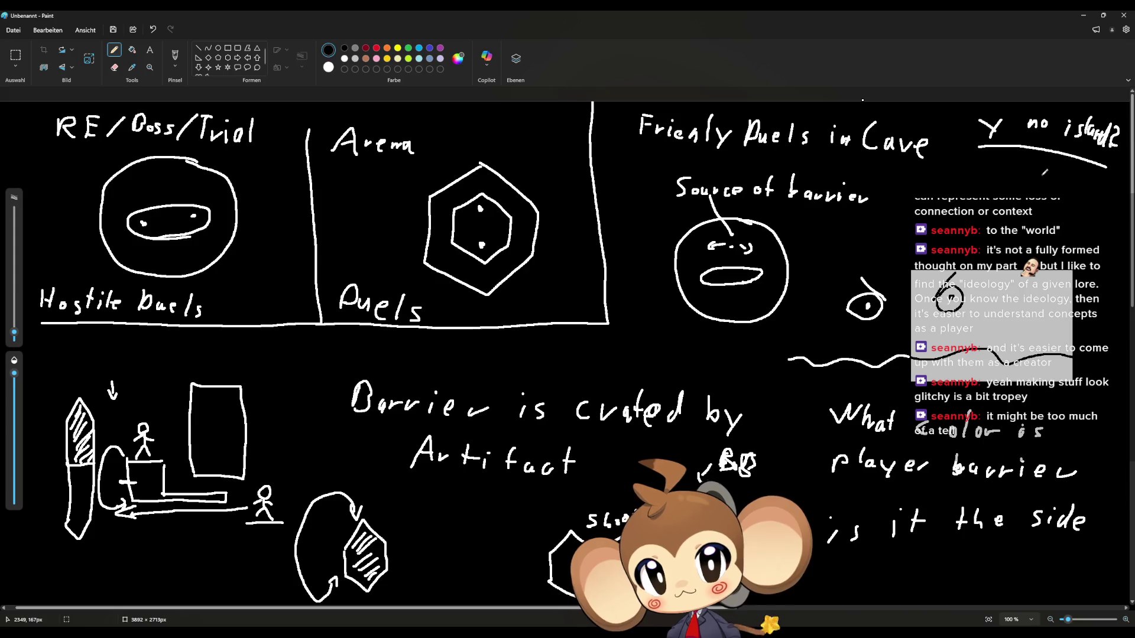